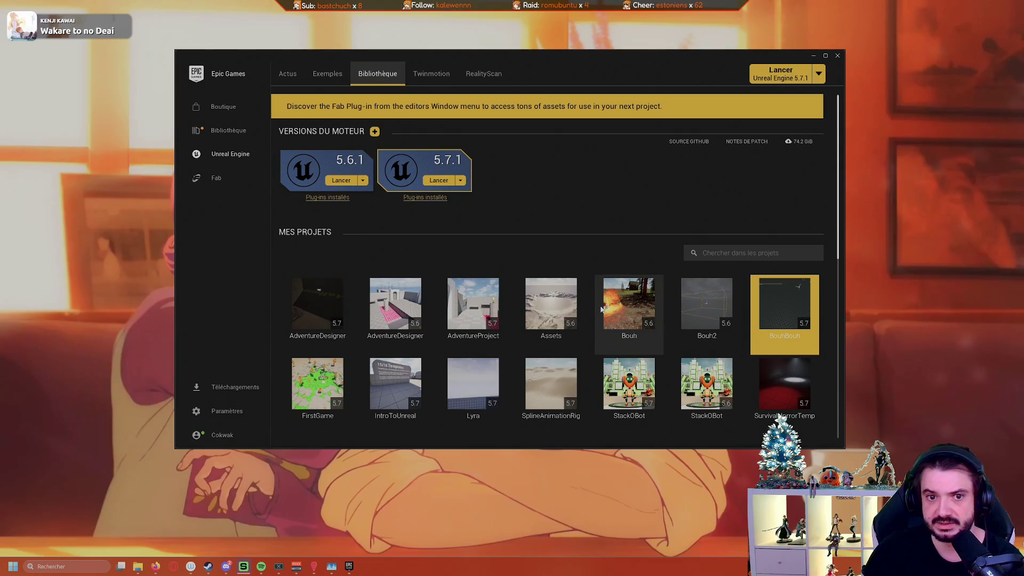
# Step: Launch the BouhBouh project in Unreal Engine 5.7 from the launcher's My Projects library
pyautogui.doubleClick(797, 319)
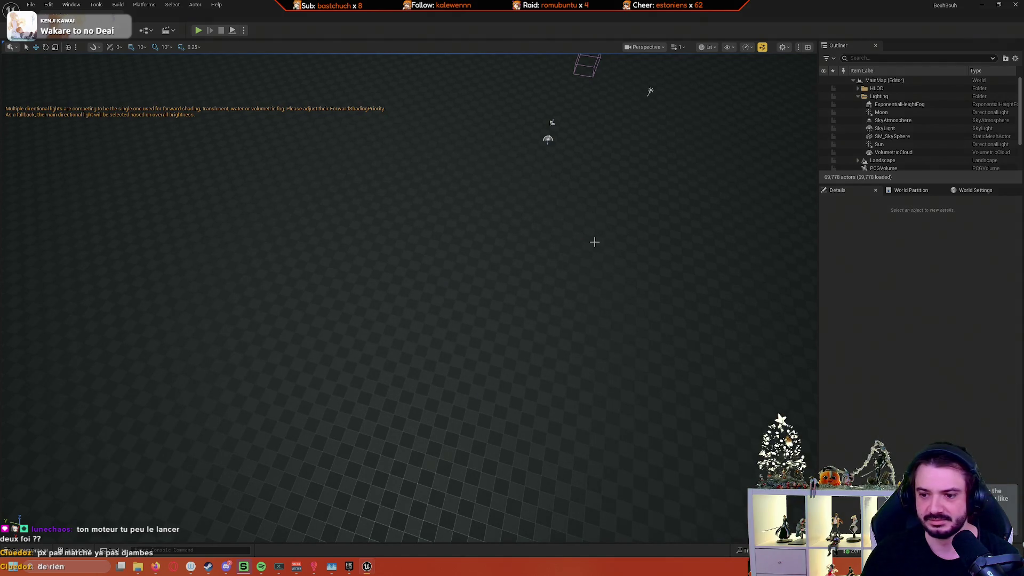
# Step: Select the PCGVolume in the Outliner and close the duplicate Unreal editor window
pyautogui.moveTo(576, 234)
pyautogui.mouseDown()
pyautogui.moveTo(601, 288)
pyautogui.moveTo(601, 320)
pyautogui.mouseUp()
pyautogui.scroll(-1, 908, 152)
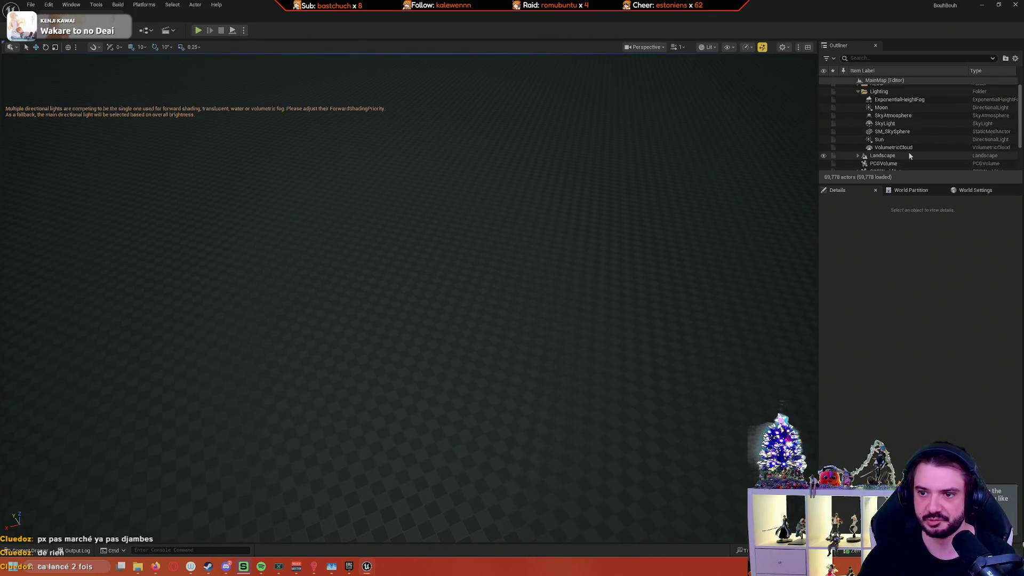
pyautogui.click(904, 158)
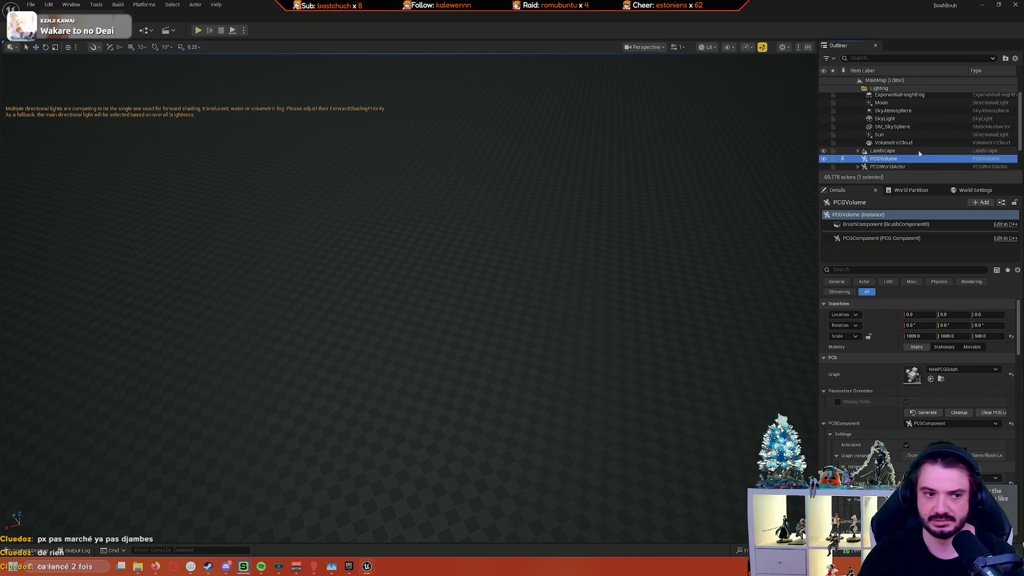
pyautogui.scroll(-1, 919, 150)
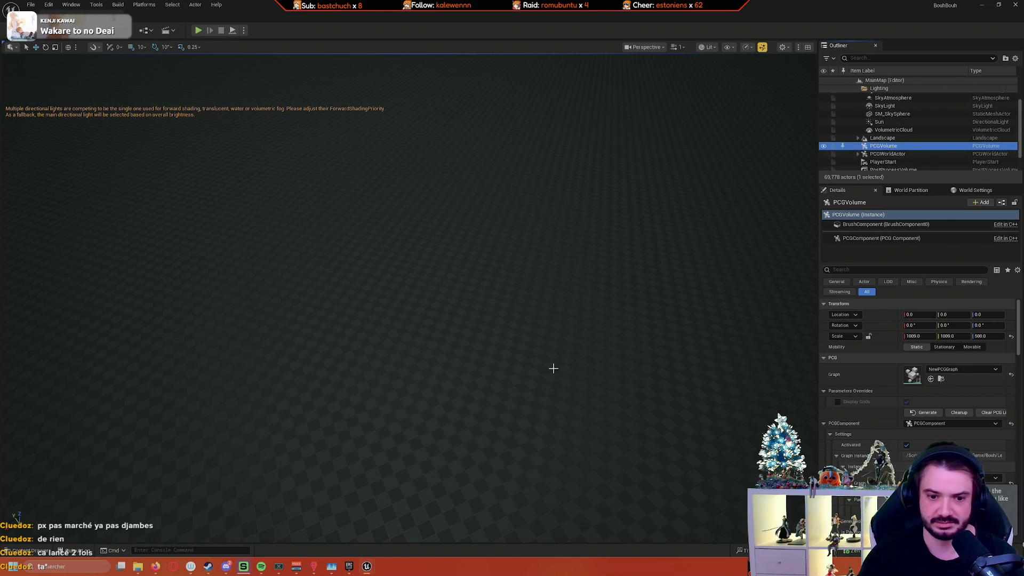
pyautogui.moveTo(367, 567)
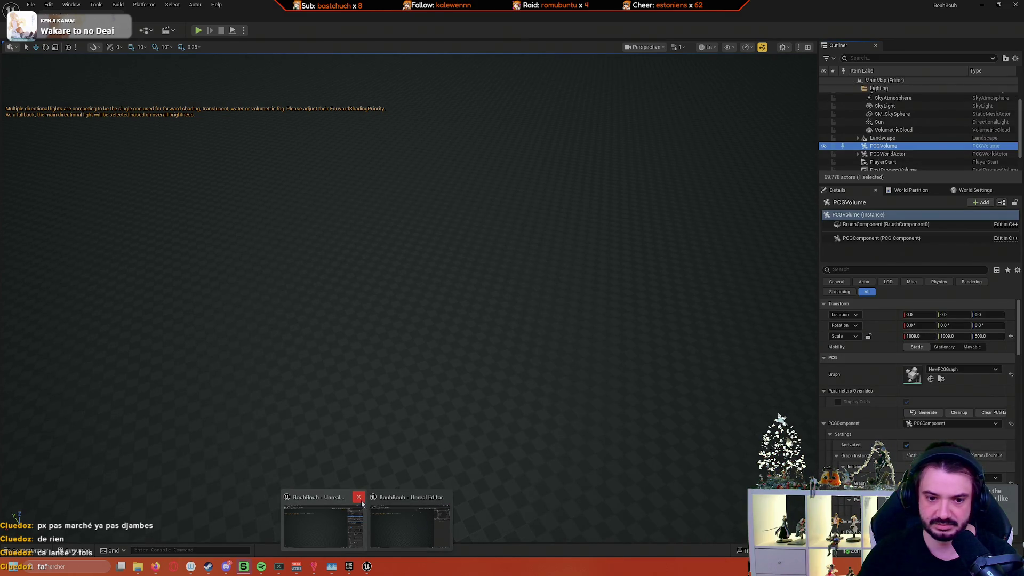
pyautogui.click(359, 498)
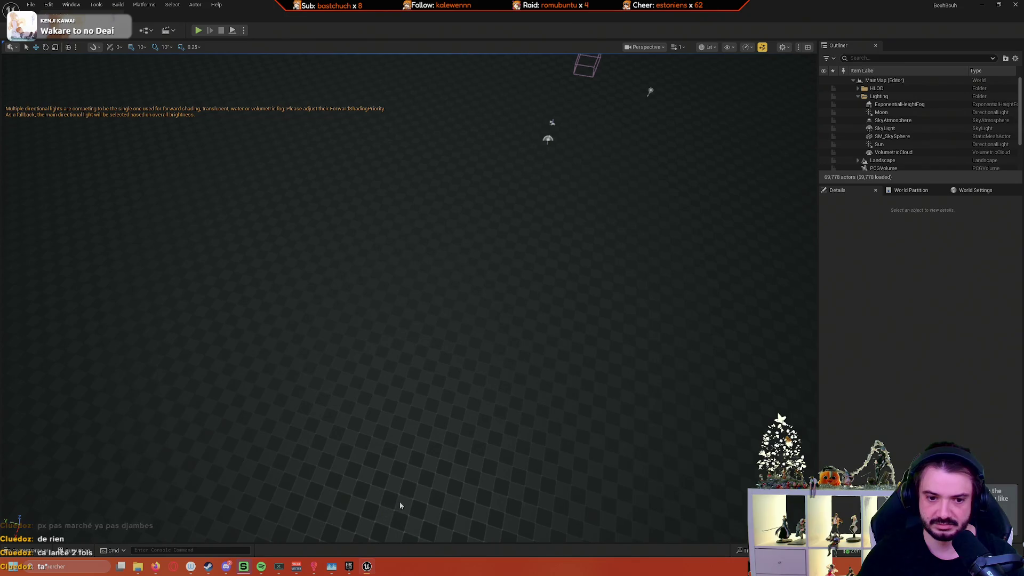
pyautogui.scroll(-1, 909, 161)
# Step: Reselect the PCGVolume and filter its Details panel for 'partition'
pyautogui.click(906, 159)
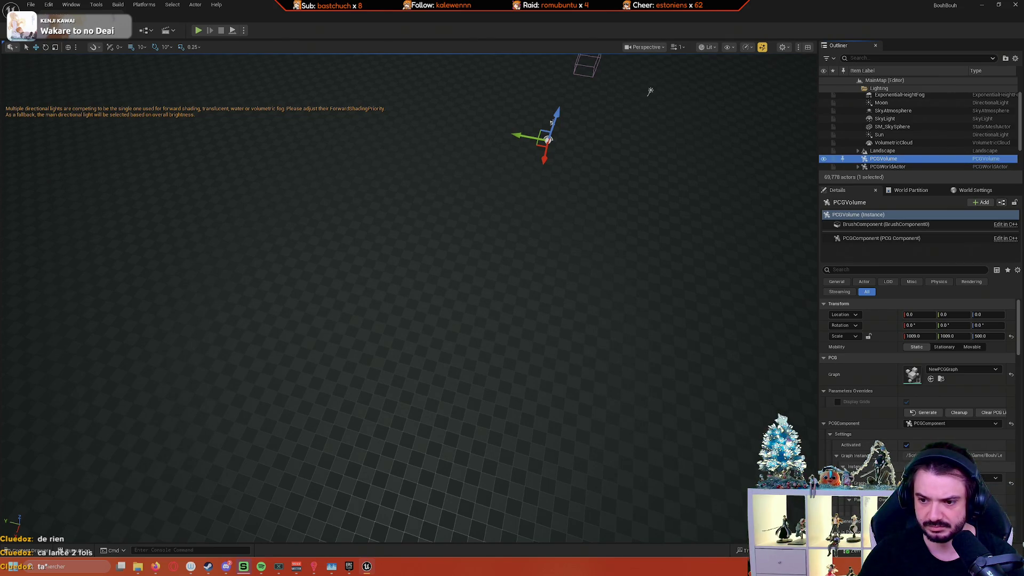
pyautogui.scroll(-6, 917, 336)
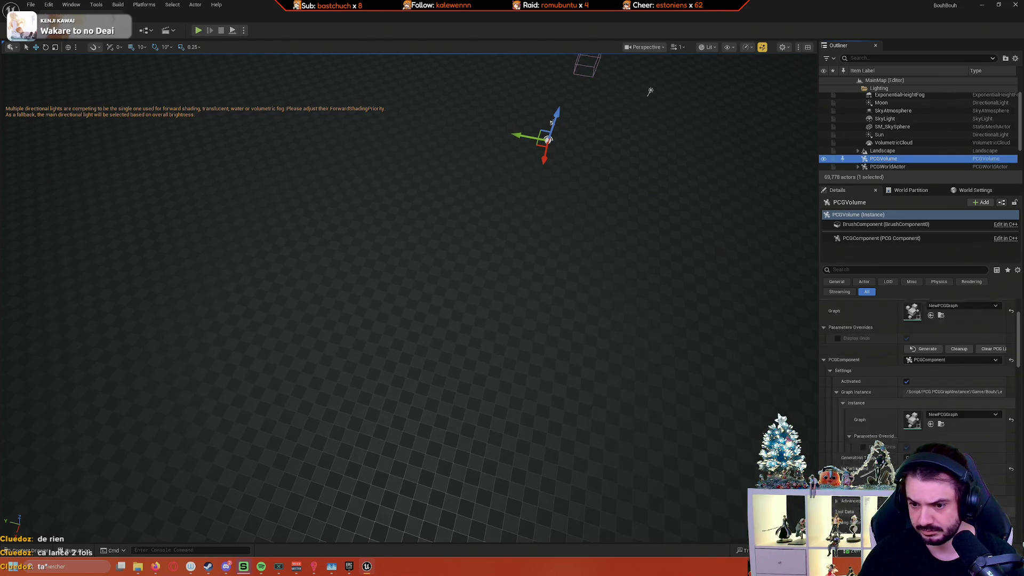
pyautogui.click(878, 268)
pyautogui.write('partition')
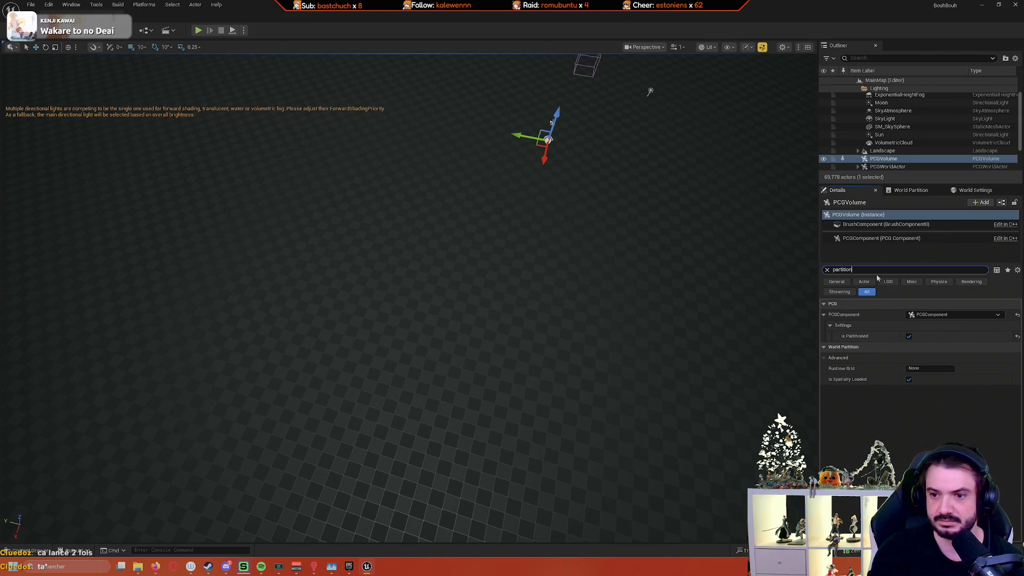
pyautogui.click(828, 270)
pyautogui.moveTo(705, 263); pyautogui.dragTo(738, 265)
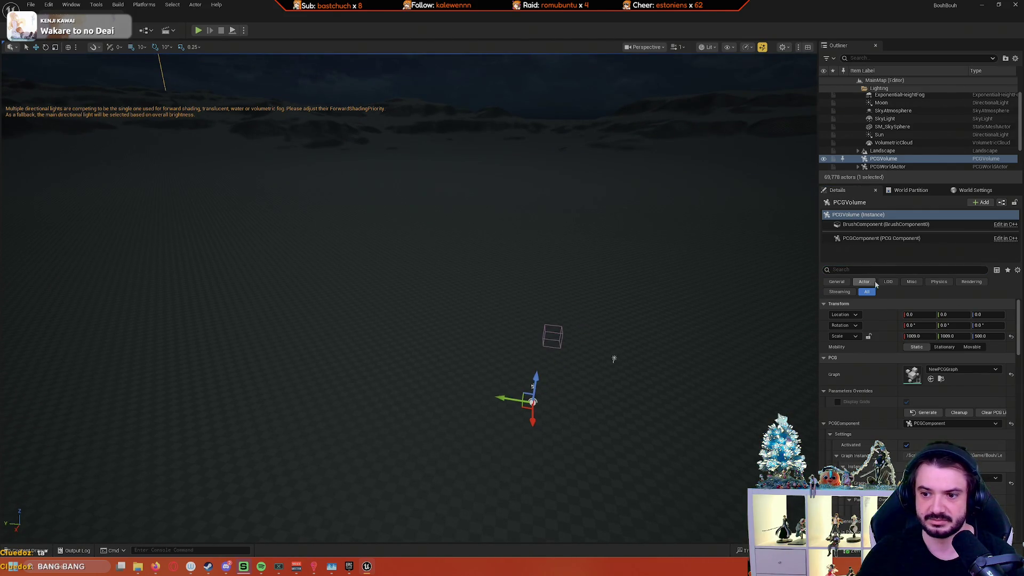
pyautogui.moveTo(777, 352); pyautogui.dragTo(811, 368)
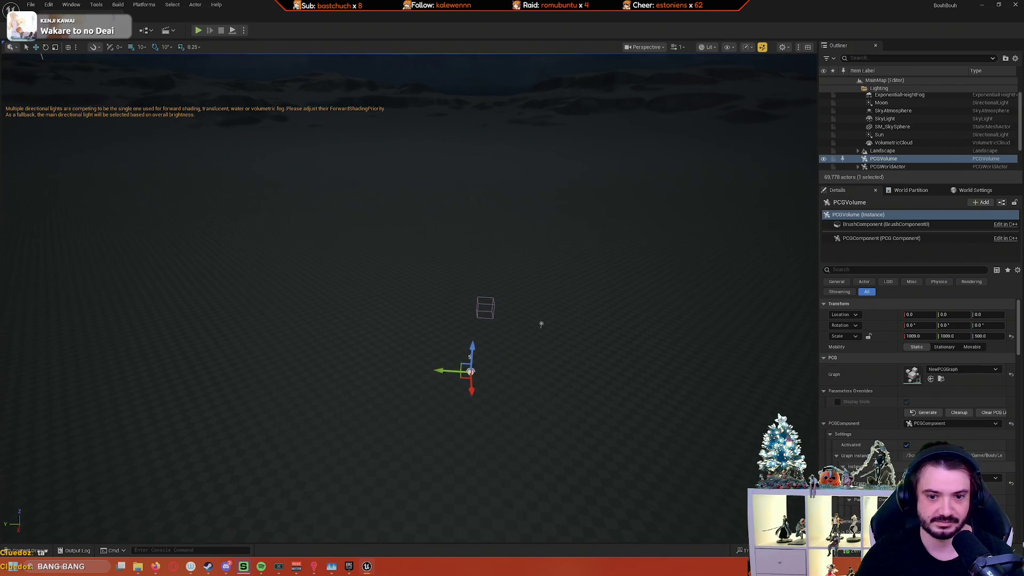
pyautogui.moveTo(622, 320)
pyautogui.mouseDown()
pyautogui.moveTo(387, 328)
pyautogui.moveTo(360, 208)
pyautogui.moveTo(363, 299)
pyautogui.moveTo(373, 309)
pyautogui.moveTo(799, 369)
pyautogui.mouseUp()
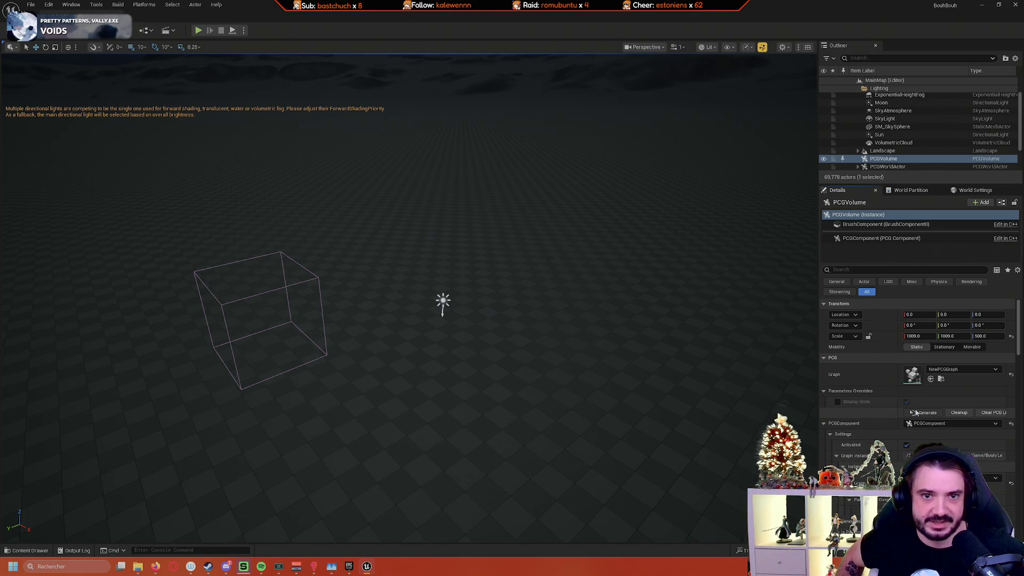
pyautogui.rightClick(916, 414)
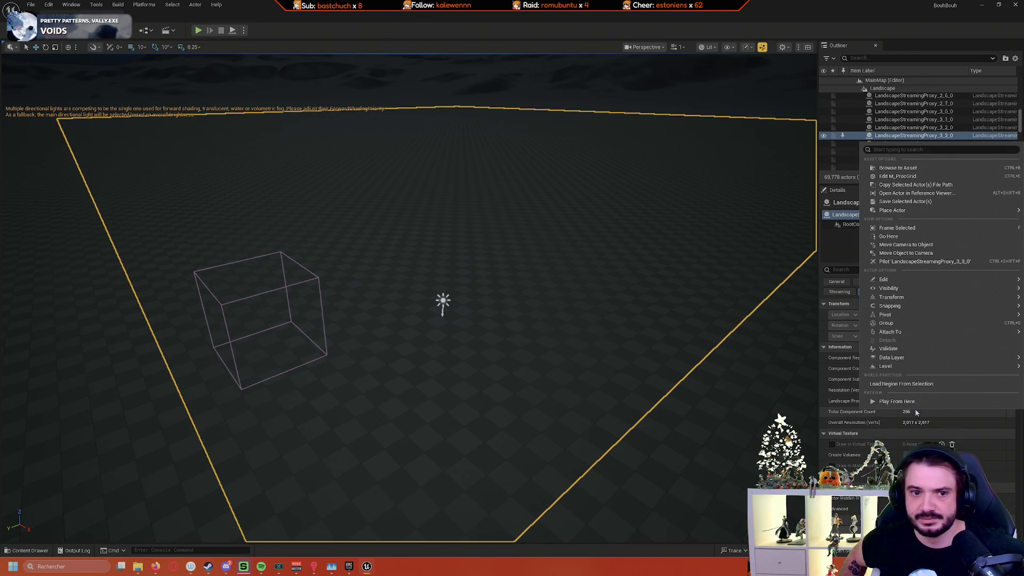
# Step: Select LandscapeStreamingProxy_4_7_0 in the Outliner and focus the viewport on it with F
pyautogui.click(844, 167)
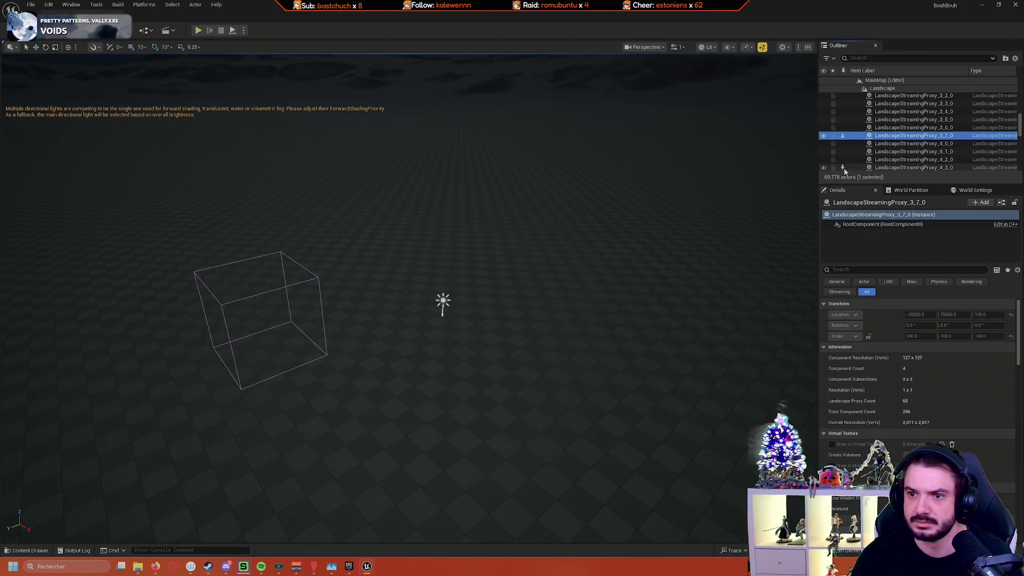
pyautogui.click(845, 169)
pyautogui.click(844, 168)
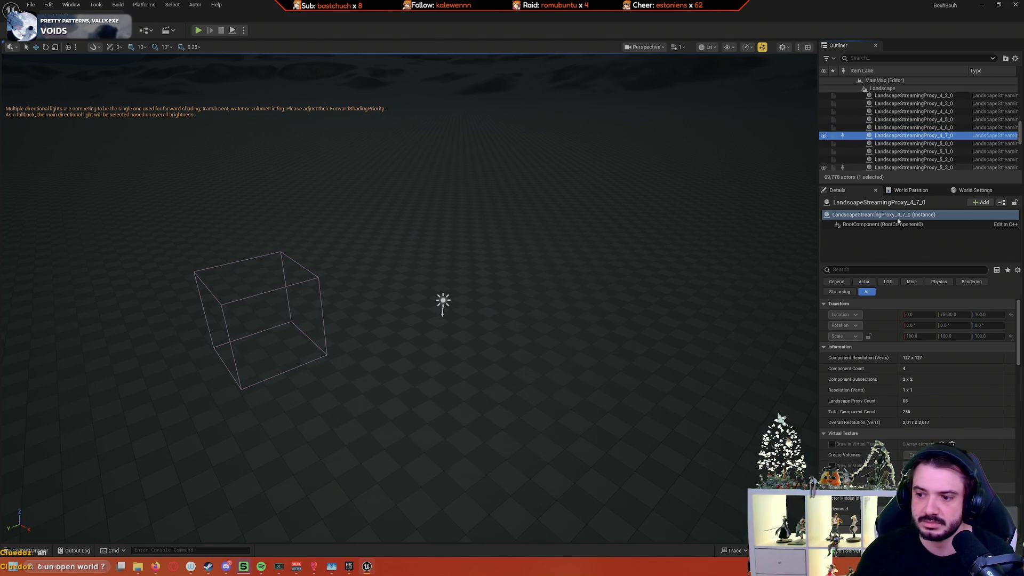
pyautogui.press('f')
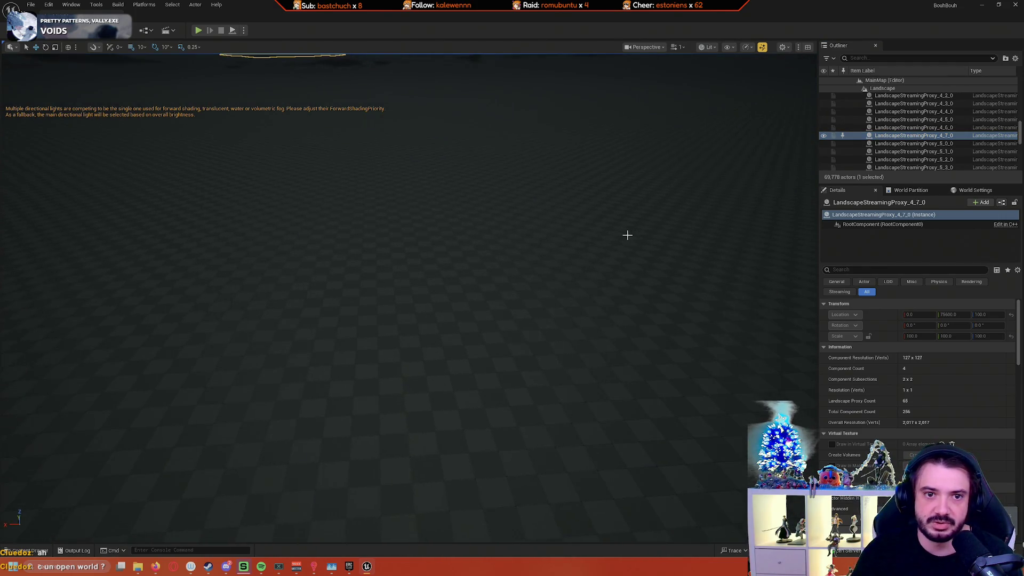
pyautogui.moveTo(624, 232)
pyautogui.mouseDown()
pyautogui.moveTo(624, 208)
pyautogui.moveTo(592, 251)
pyautogui.mouseUp()
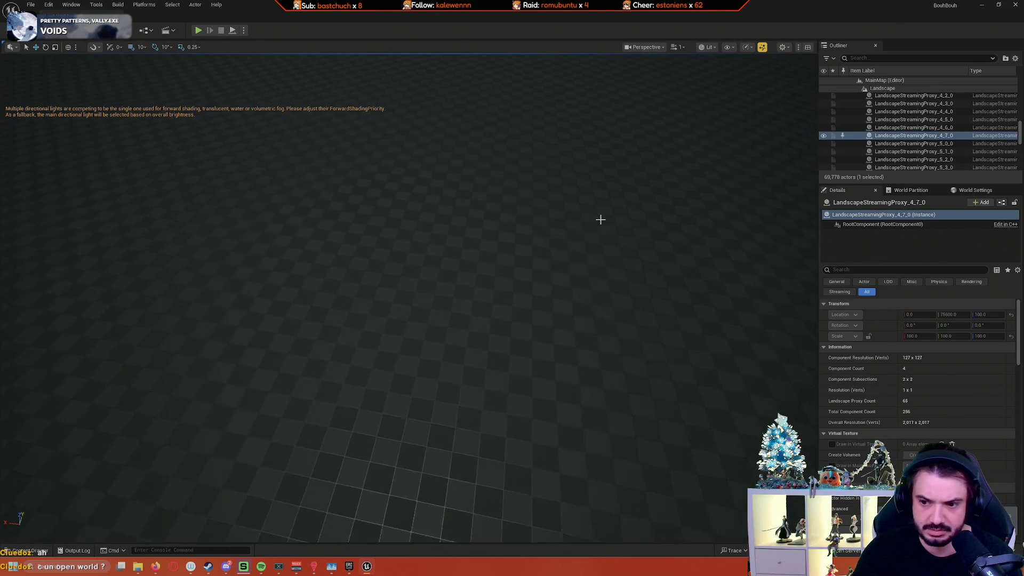
# Step: Fly the camera backward until the distant dune terrain streams in on the horizon
pyautogui.press('Down')
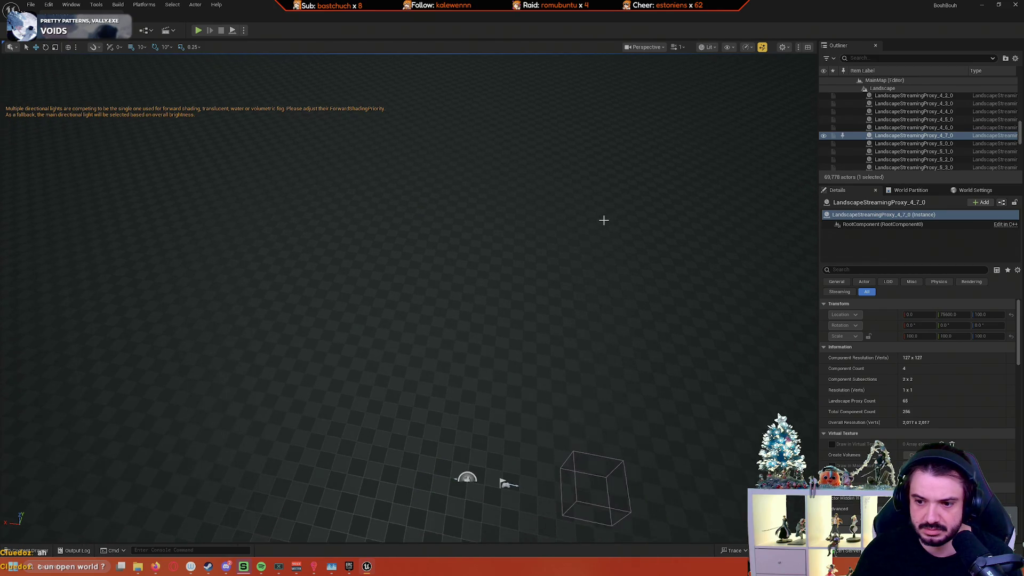
pyautogui.press('Down')
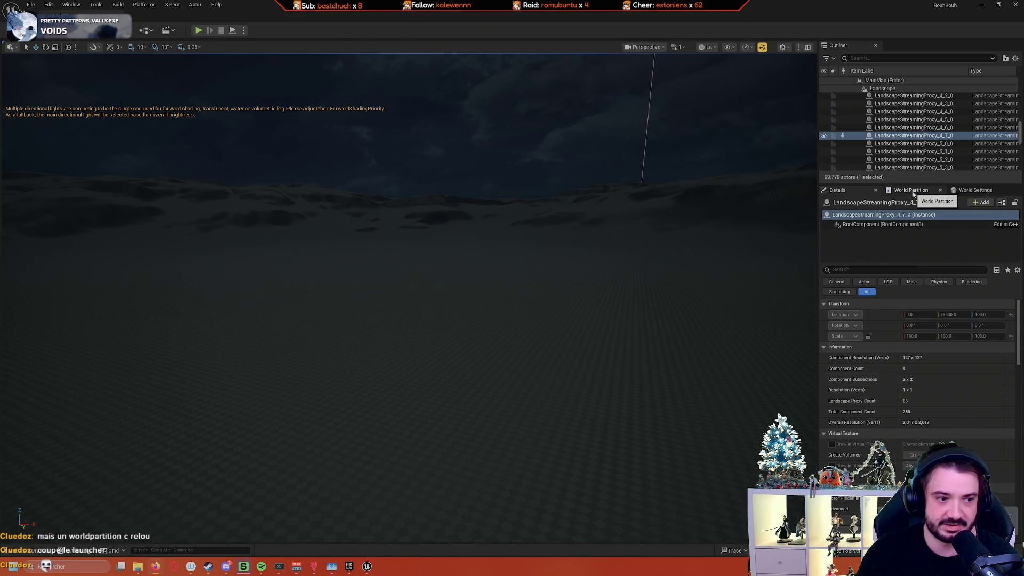
# Step: Close the Epic Games launcher, then open Task Manager and place it lower middle
pyautogui.moveTo(351, 569)
pyautogui.click(382, 498)
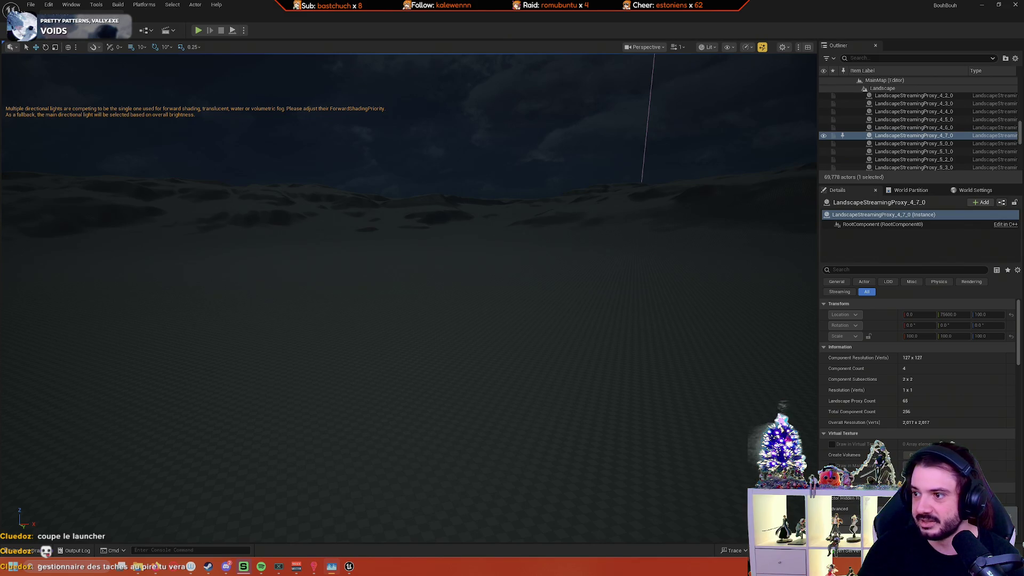
pyautogui.hotkey('ctrl', 'shift', 'Escape')
pyautogui.moveTo(643, 236)
pyautogui.mouseDown()
pyautogui.moveTo(468, 280)
pyautogui.moveTo(370, 371)
pyautogui.mouseUp()
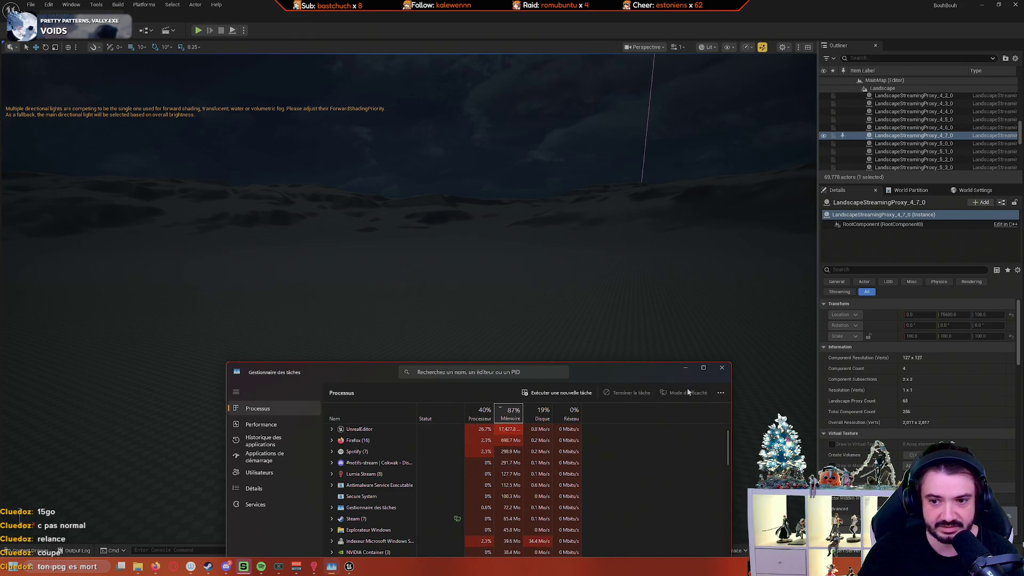
# Step: Minimize Task Manager so the Unreal editor shows fully again
pyautogui.click(685, 367)
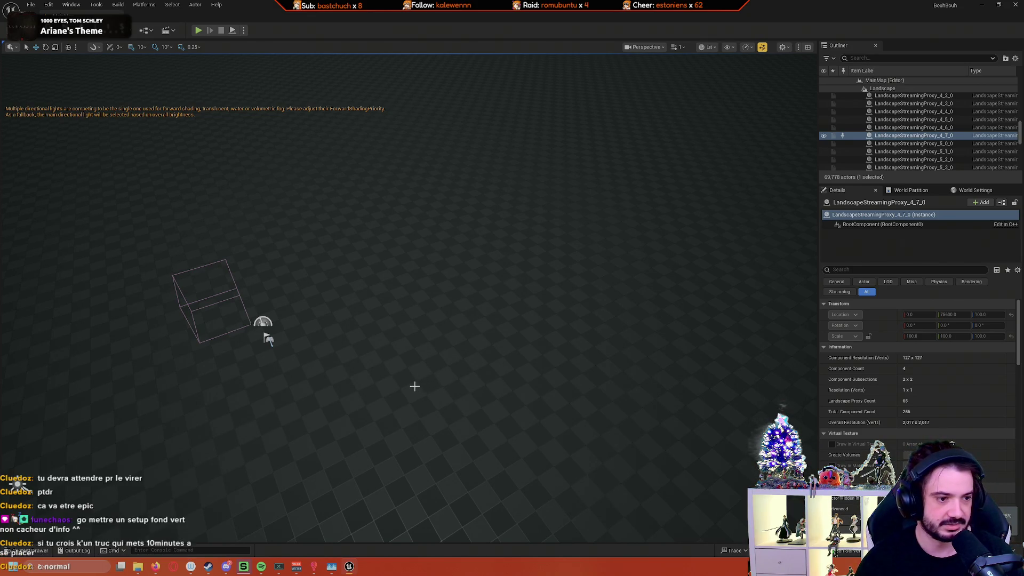
# Step: Look around the night landscape, then bring up Content/Bouh/PCG in the Content Drawer
pyautogui.moveTo(415, 386)
pyautogui.mouseDown()
pyautogui.moveTo(288, 352)
pyautogui.moveTo(298, 359)
pyautogui.moveTo(255, 376)
pyautogui.moveTo(288, 398)
pyautogui.moveTo(360, 391)
pyautogui.moveTo(310, 378)
pyautogui.moveTo(323, 372)
pyautogui.mouseUp()
pyautogui.moveTo(373, 398)
pyautogui.mouseDown()
pyautogui.moveTo(402, 416)
pyautogui.moveTo(373, 398)
pyautogui.mouseUp()
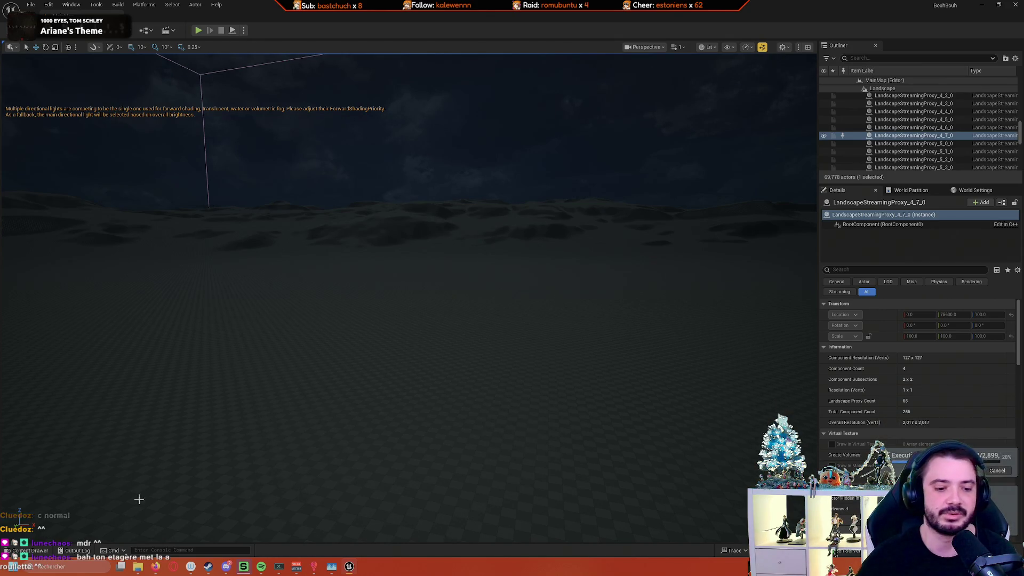
pyautogui.click(30, 551)
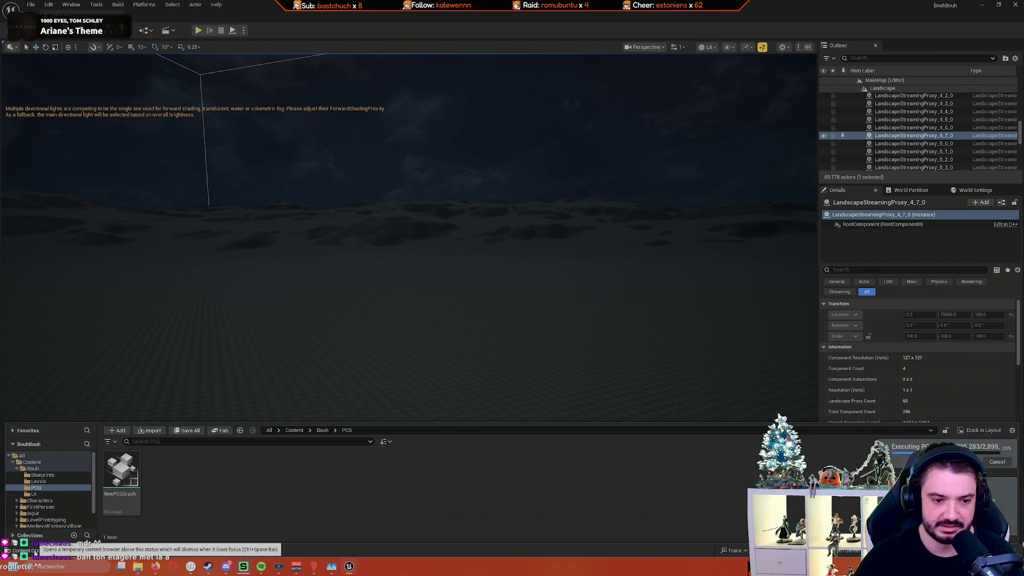
# Step: Open NewPCGGraph, zoom and pan across its Trees, Rocks and Grass groups, then return to the level
pyautogui.doubleClick(132, 502)
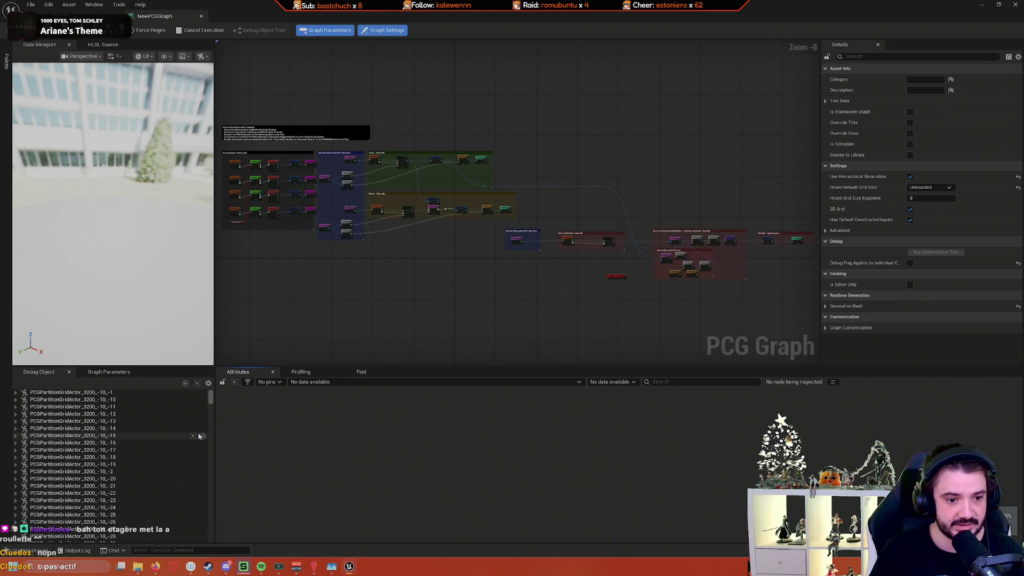
pyautogui.scroll(-5, 126, 446)
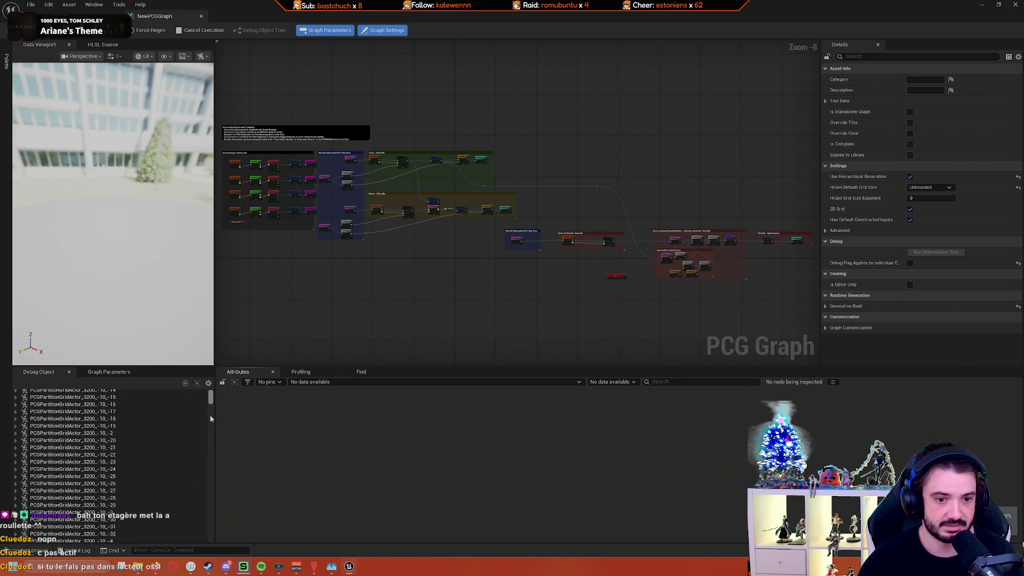
pyautogui.scroll(5, 203, 421)
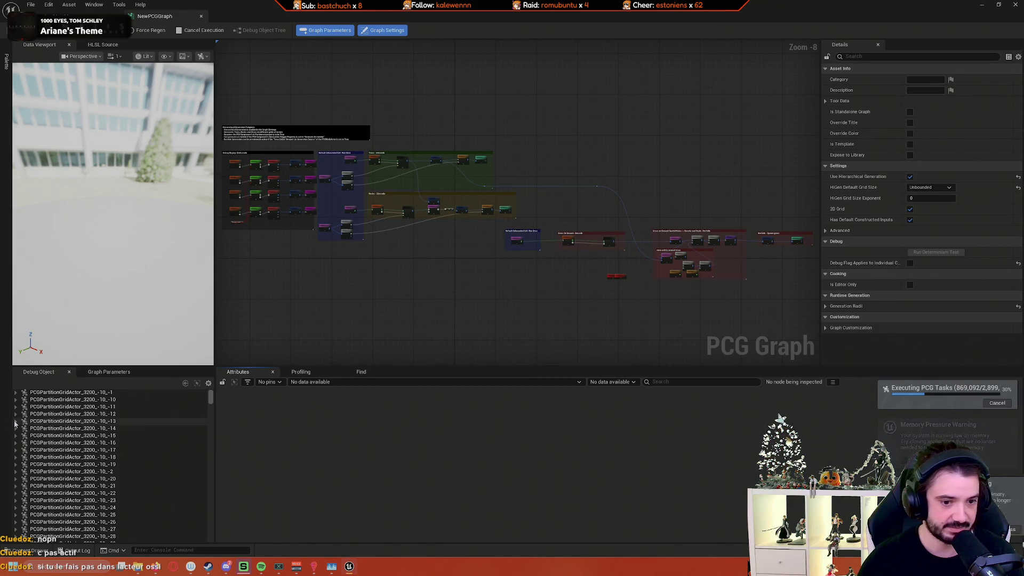
pyautogui.scroll(-3, 138, 437)
pyautogui.scroll(3, 137, 436)
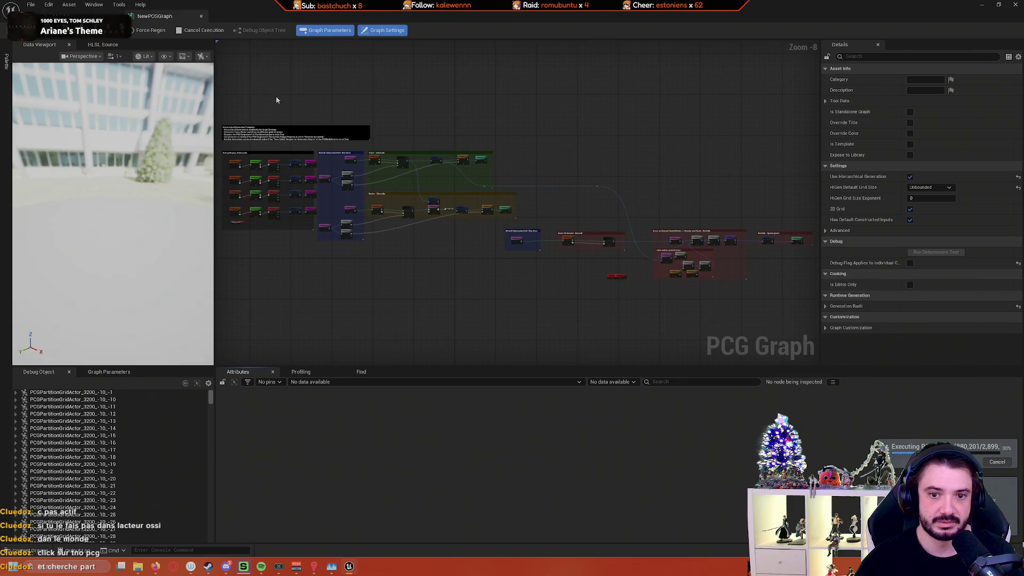
pyautogui.scroll(2, 249, 155)
pyautogui.scroll(1, 427, 205)
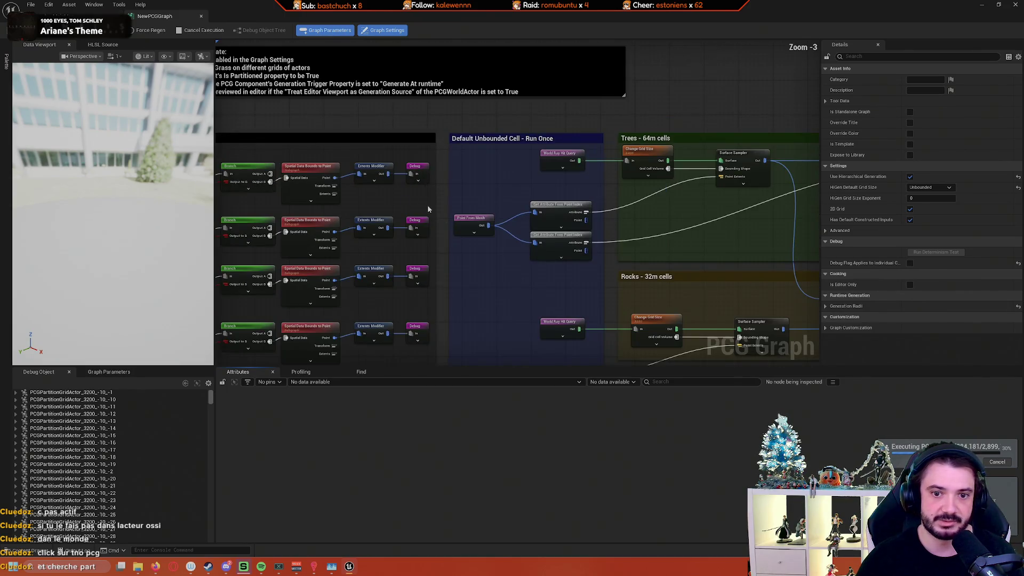
pyautogui.scroll(2, 606, 200)
pyautogui.moveTo(606, 199)
pyautogui.mouseDown()
pyautogui.moveTo(484, 290)
pyautogui.moveTo(430, 235)
pyautogui.moveTo(374, 213)
pyautogui.mouseUp()
pyautogui.click(75, 16)
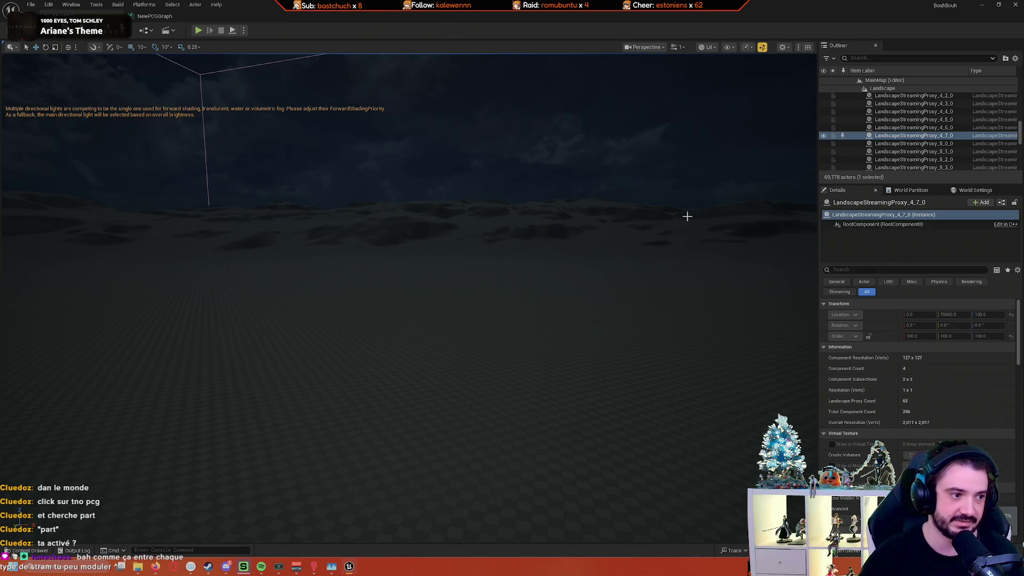
# Step: Reopen NewPCGGraph, pan to its Hierarchical Generation Template notes, then Ctrl+Tab back to the level
pyautogui.click(30, 550)
pyautogui.doubleClick(119, 479)
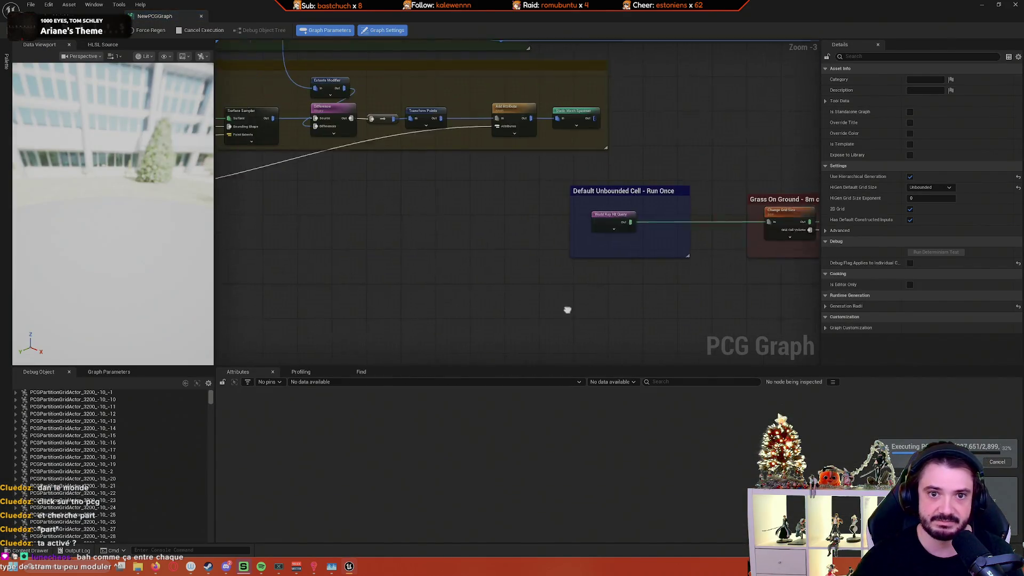
pyautogui.scroll(-5, 506, 267)
pyautogui.scroll(8, 506, 265)
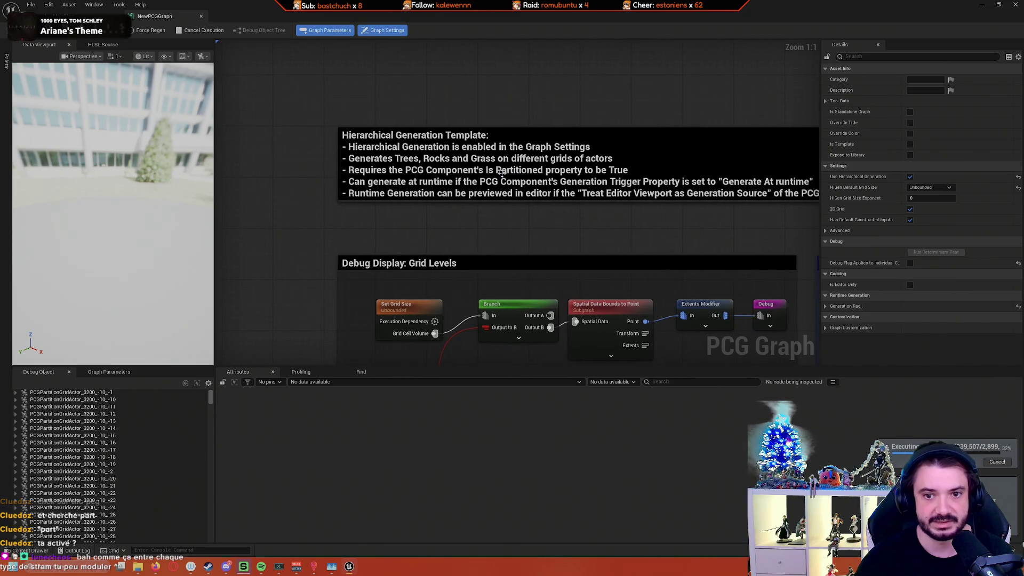
pyautogui.moveTo(501, 238)
pyautogui.mouseDown()
pyautogui.moveTo(395, 236)
pyautogui.moveTo(553, 216)
pyautogui.mouseUp()
pyautogui.moveTo(473, 217); pyautogui.dragTo(603, 217)
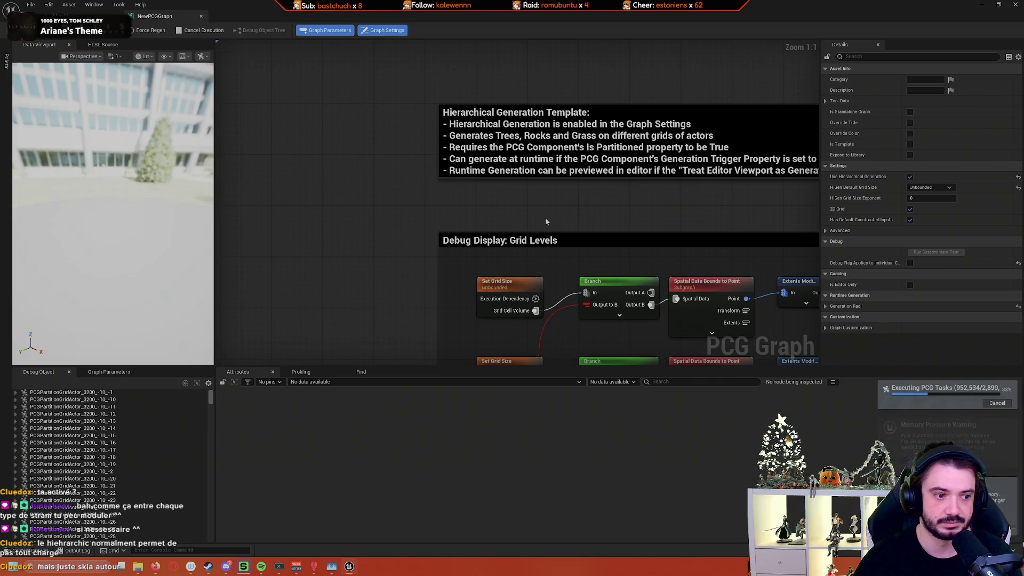
pyautogui.moveTo(543, 217)
pyautogui.mouseDown()
pyautogui.moveTo(492, 226)
pyautogui.moveTo(453, 201)
pyautogui.moveTo(405, 199)
pyautogui.mouseUp()
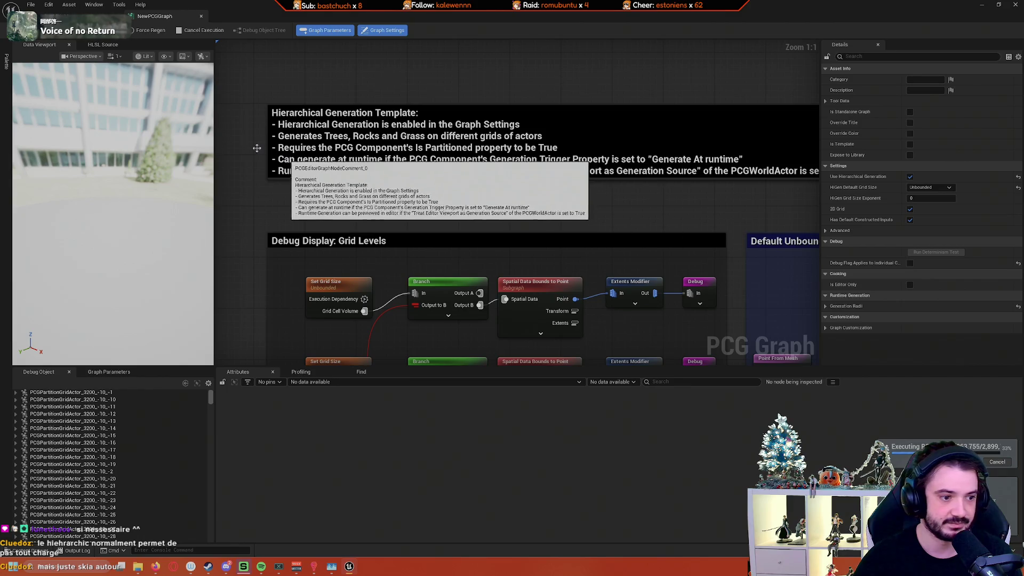
pyautogui.hotkey('ctrl', 'Tab')
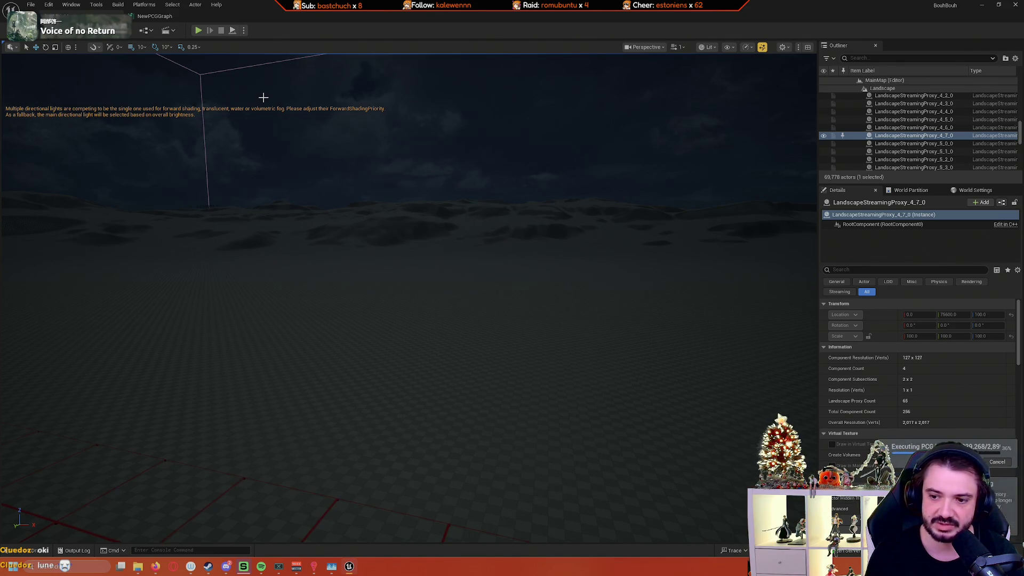
# Step: Tilt and turn the camera over the red grid-cell floor and up toward the horizon
pyautogui.moveTo(263, 98)
pyautogui.mouseDown()
pyautogui.moveTo(263, 165)
pyautogui.moveTo(263, 128)
pyautogui.moveTo(263, 160)
pyautogui.moveTo(306, 163)
pyautogui.mouseUp()
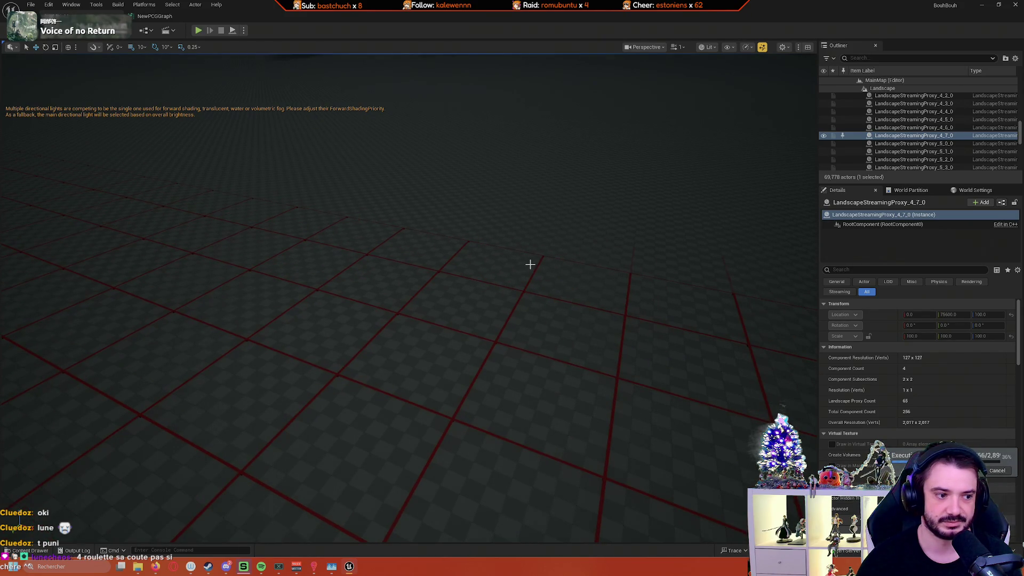
pyautogui.moveTo(530, 260); pyautogui.dragTo(497, 259)
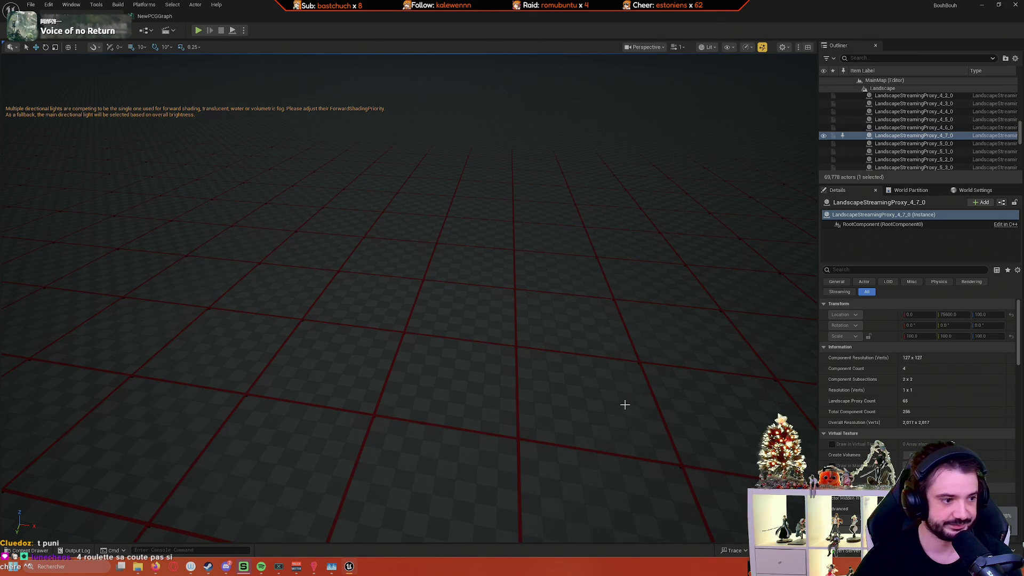
pyautogui.moveTo(587, 403)
pyautogui.mouseDown()
pyautogui.moveTo(586, 341)
pyautogui.moveTo(619, 341)
pyautogui.moveTo(553, 342)
pyautogui.moveTo(598, 347)
pyautogui.moveTo(563, 356)
pyautogui.mouseUp()
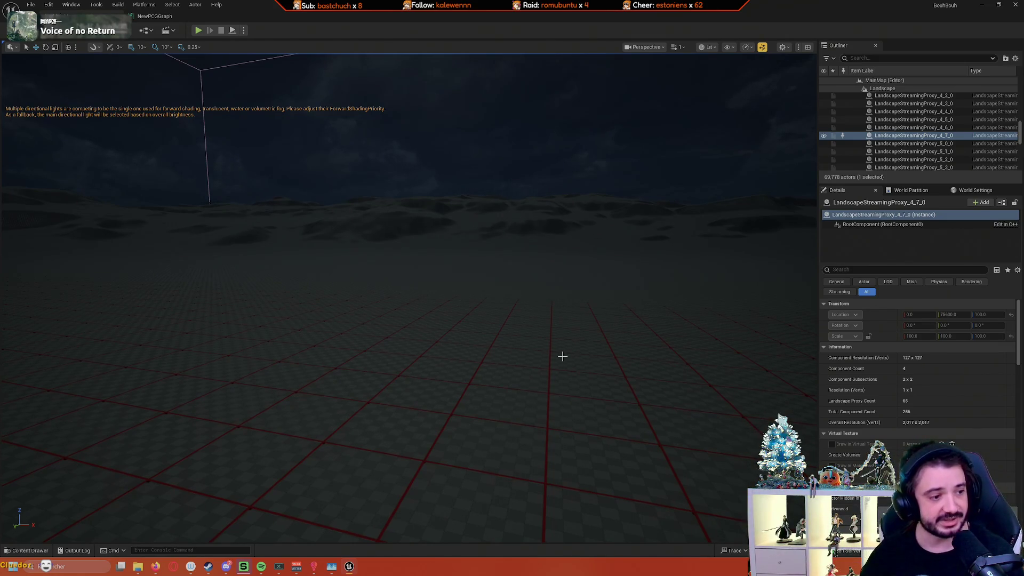
pyautogui.moveTo(629, 302)
pyautogui.mouseDown()
pyautogui.moveTo(587, 310)
pyautogui.moveTo(662, 280)
pyautogui.moveTo(709, 278)
pyautogui.moveTo(624, 279)
pyautogui.moveTo(667, 273)
pyautogui.moveTo(677, 327)
pyautogui.moveTo(660, 230)
pyautogui.mouseUp()
pyautogui.scroll(-10, 409, 299)
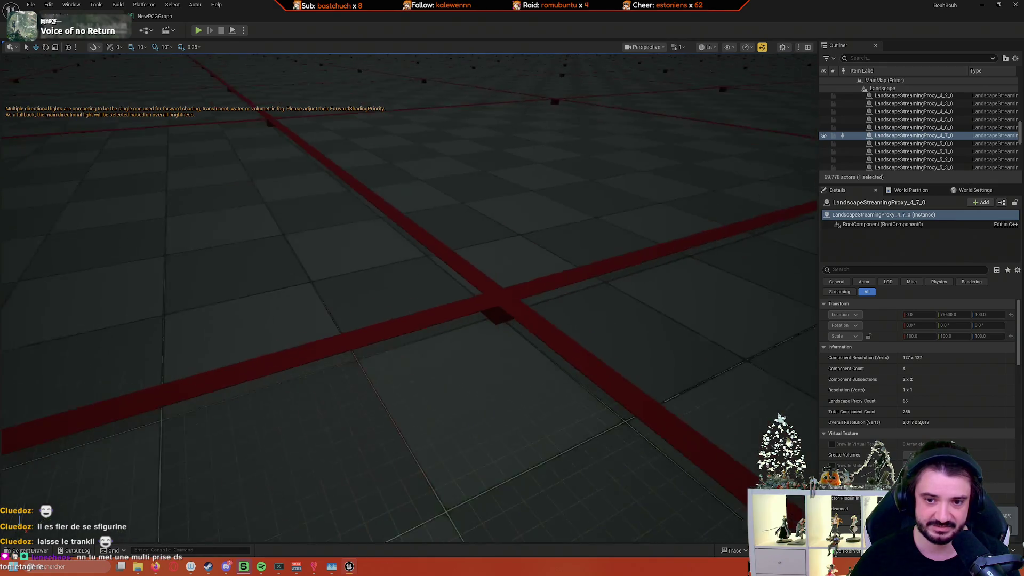
pyautogui.moveTo(409, 299)
pyautogui.mouseDown()
pyautogui.moveTo(408, 257)
pyautogui.moveTo(427, 254)
pyautogui.mouseUp()
# Step: Fly the camera back across the grid until the volume bounds, sky and horizon show
pyautogui.press('s')
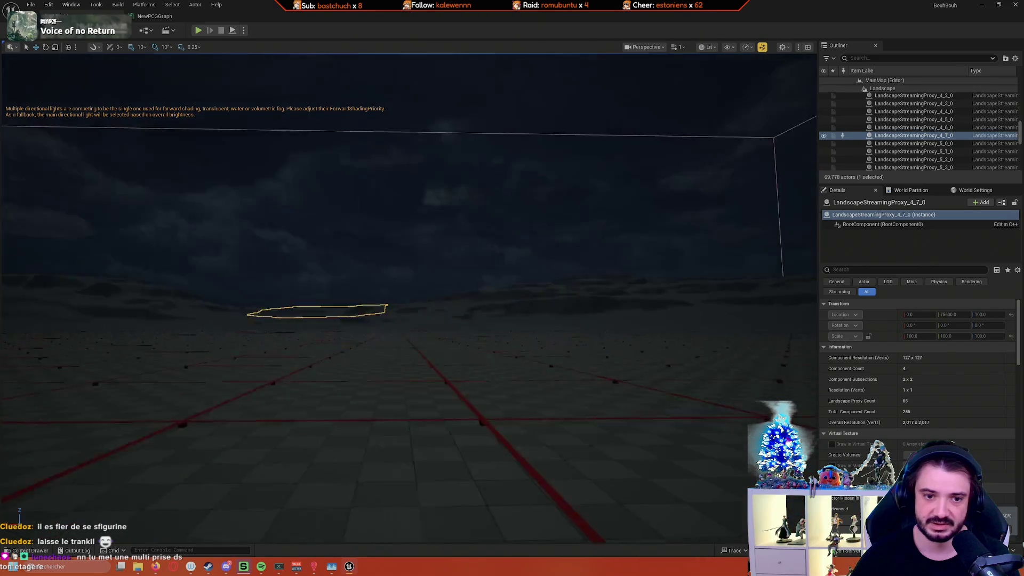
pyautogui.press('w')
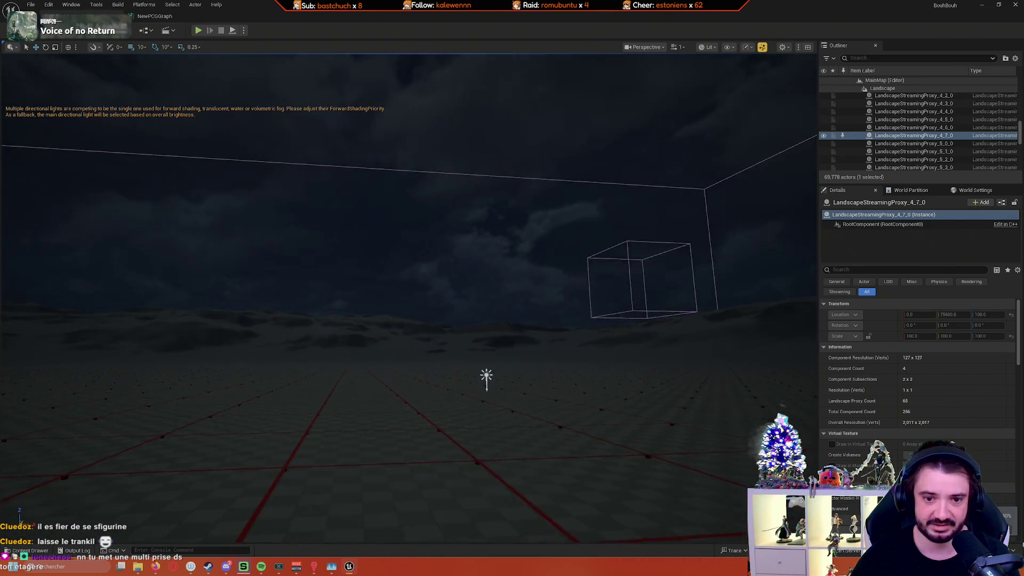
pyautogui.press('d')
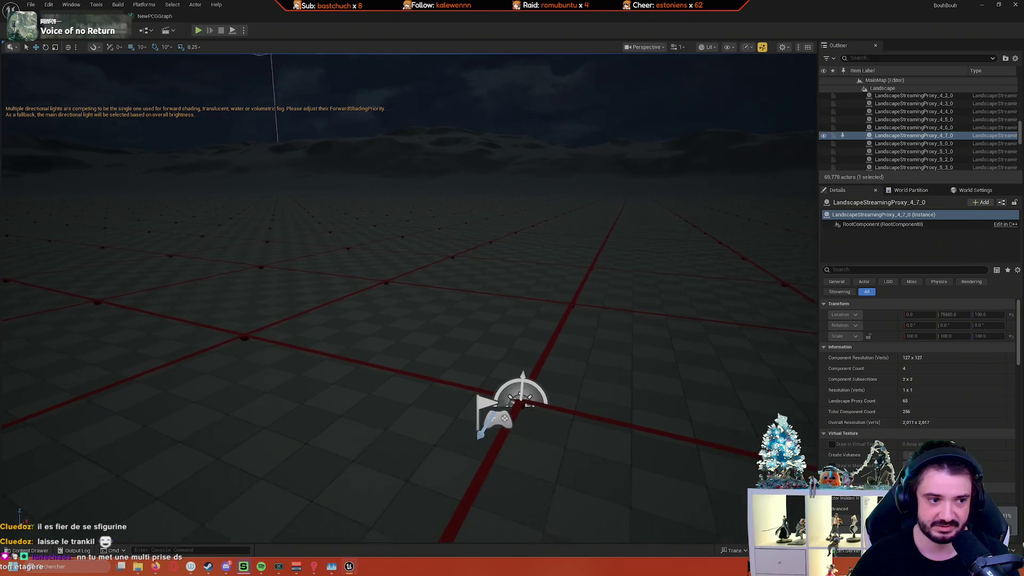
pyautogui.press('d')
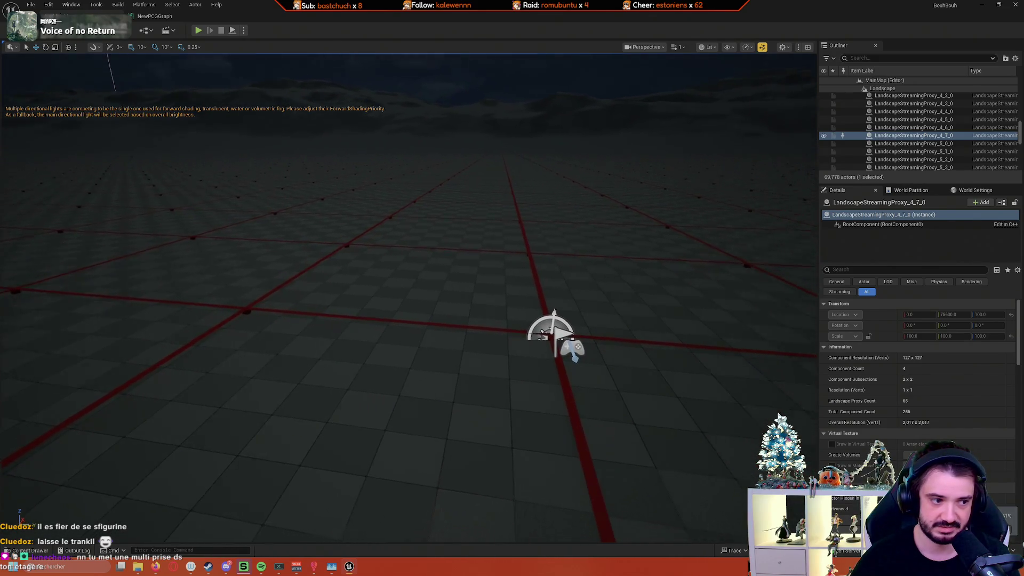
pyautogui.press('d')
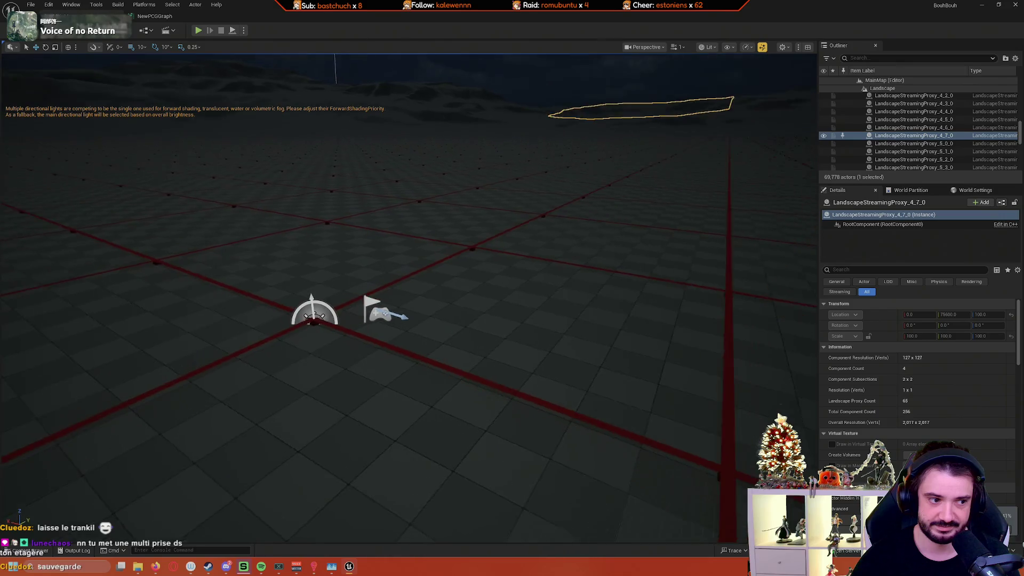
pyautogui.press('s')
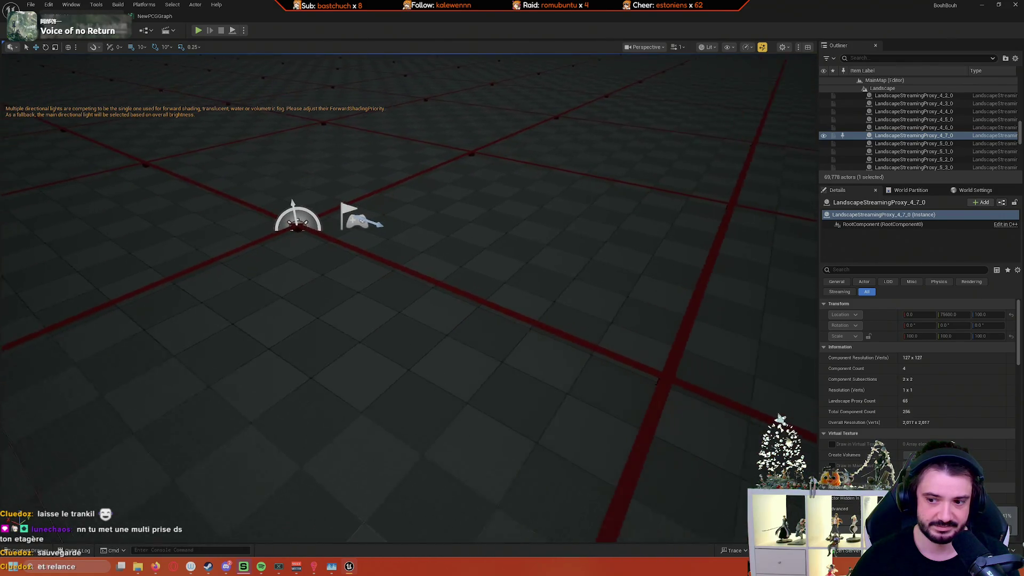
pyautogui.press('s')
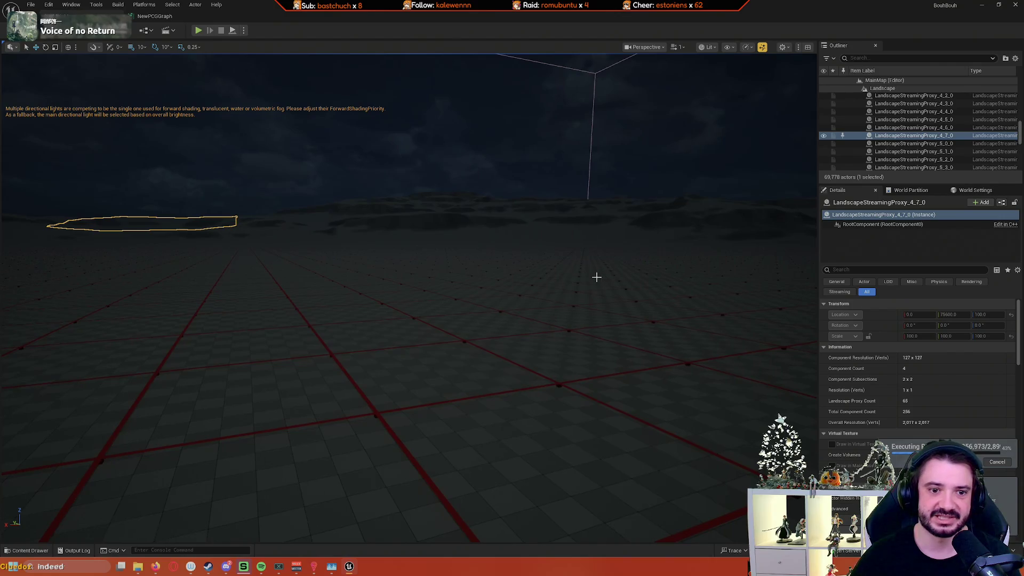
# Step: Select the sky sphere while PCG generation runs and out-of-date packages auto-save
pyautogui.click(519, 162)
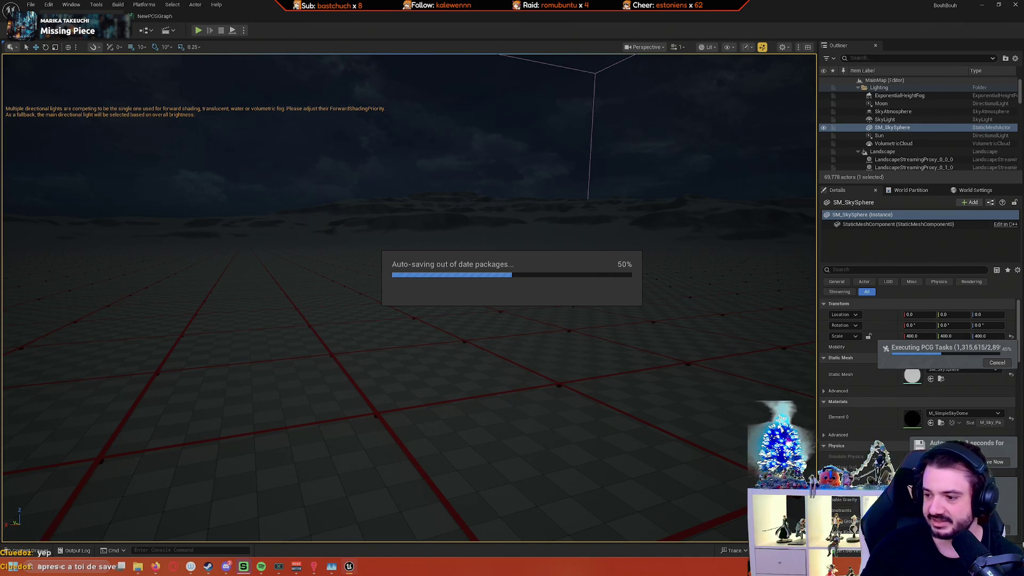
# Step: Open Task Manager with Ctrl+Shift+Esc to check UnrealEditor's CPU and memory, then hide it
pyautogui.hotkey('ctrl', 'shift', 'Escape')
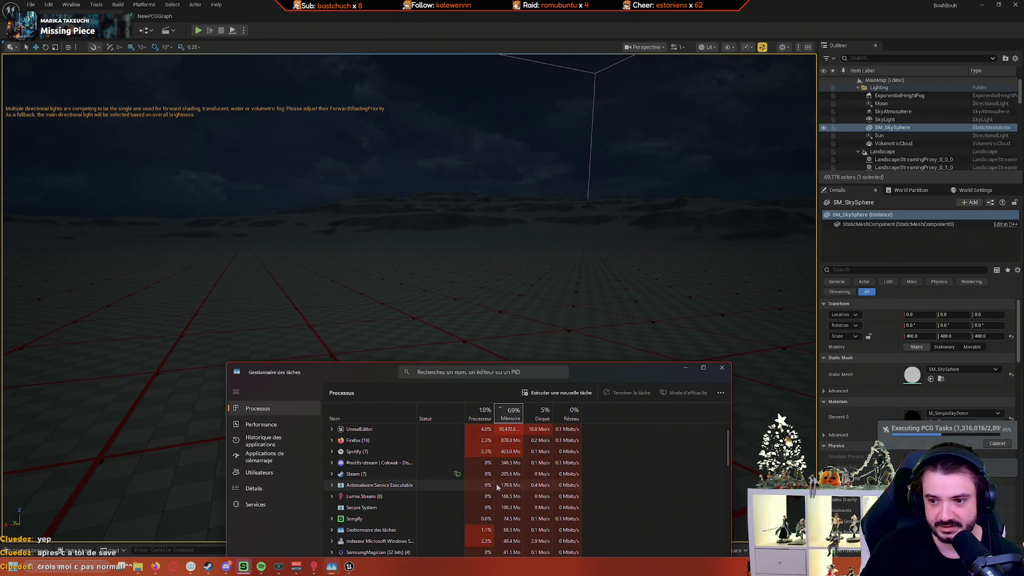
pyautogui.click(686, 370)
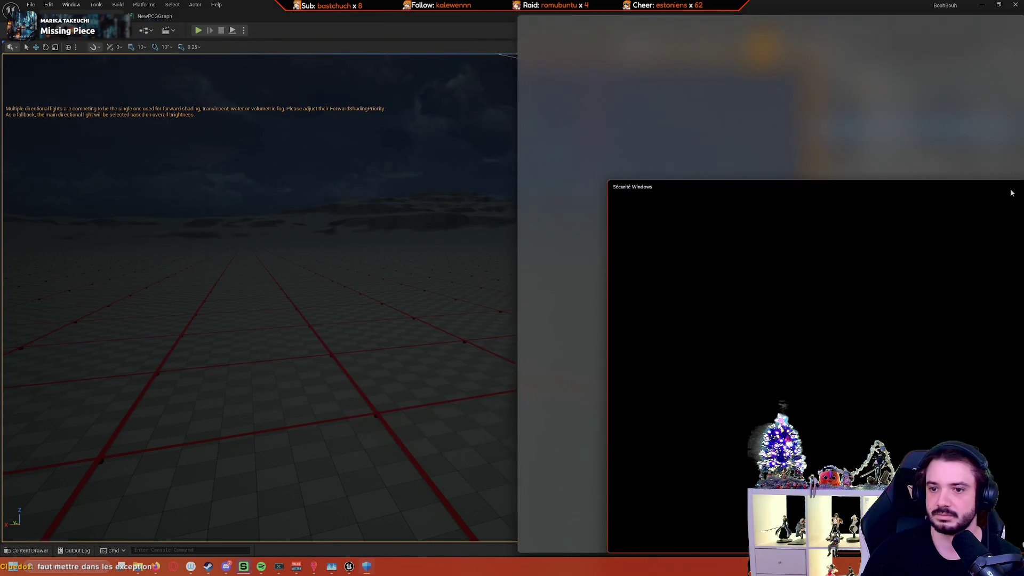
# Step: Minimize Task Manager so the Unreal Editor viewport shows again
pyautogui.click(1012, 191)
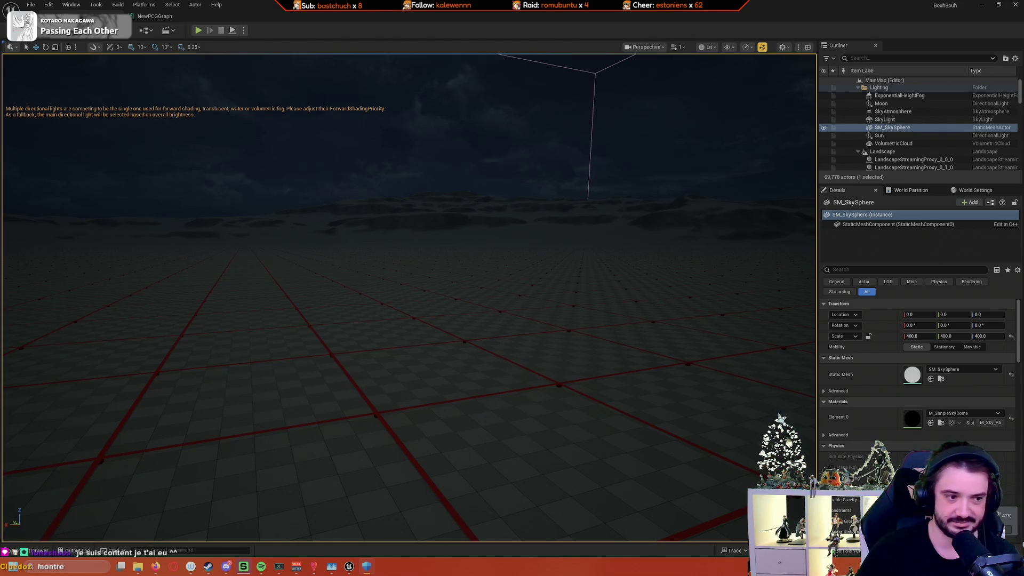
# Step: Bring up the Windows Security shortcut list from its taskbar icon
pyautogui.rightClick(861, 566)
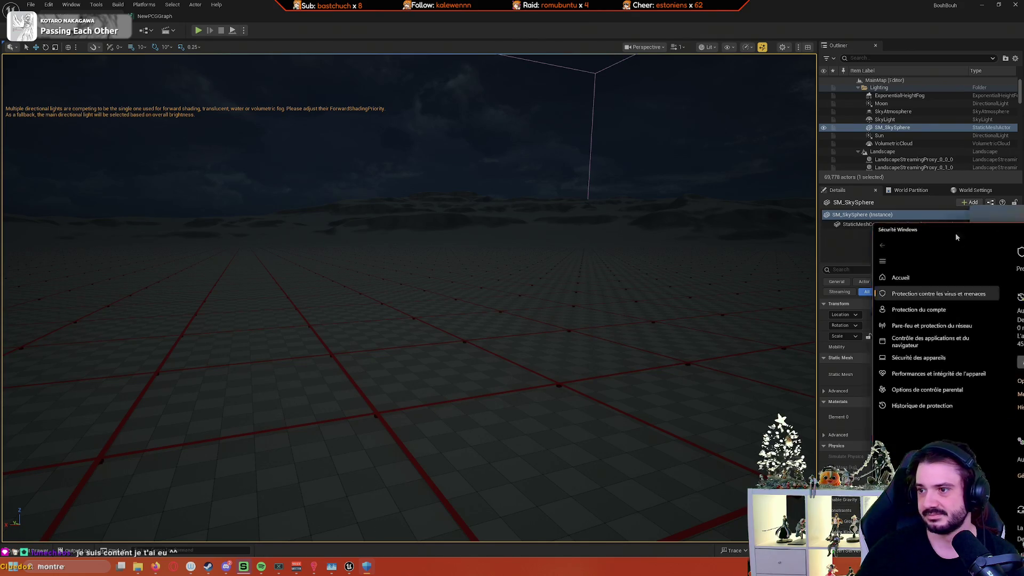
# Step: Open Windows Security's virus and threat protection settings, nudging the window down slightly
pyautogui.click(939, 294)
pyautogui.moveTo(327, 120); pyautogui.dragTo(322, 146)
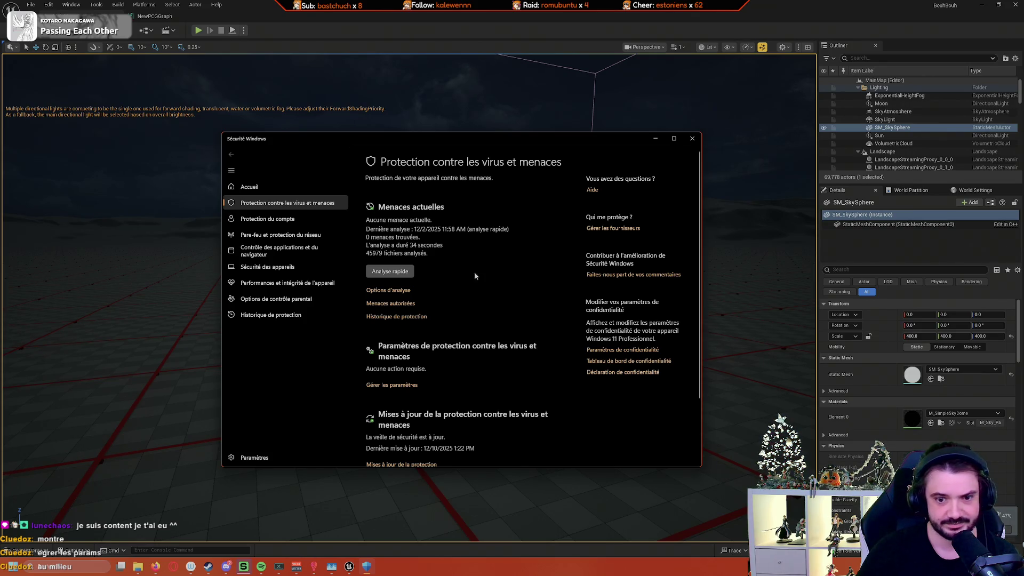
pyautogui.click(419, 385)
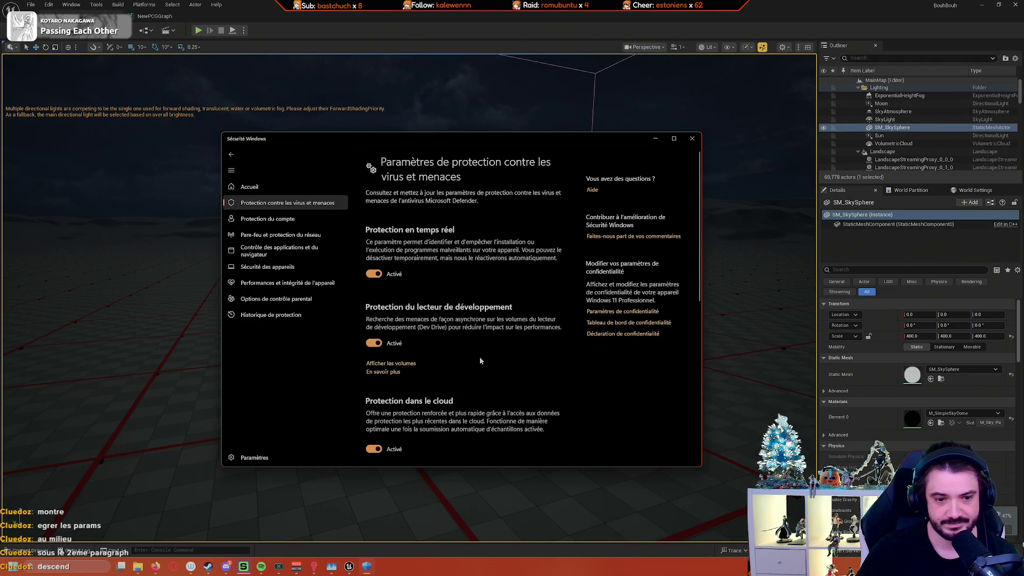
# Step: Turn off automatic sample submission and cloud-delivered protection, dismissing both warnings
pyautogui.scroll(-3, 480, 359)
pyautogui.scroll(-2, 488, 359)
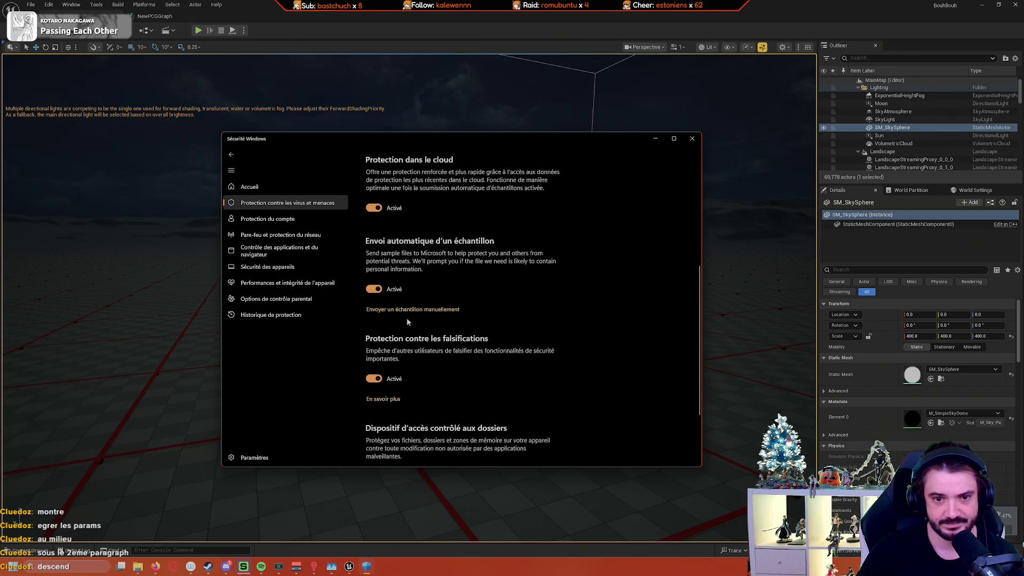
pyautogui.click(374, 288)
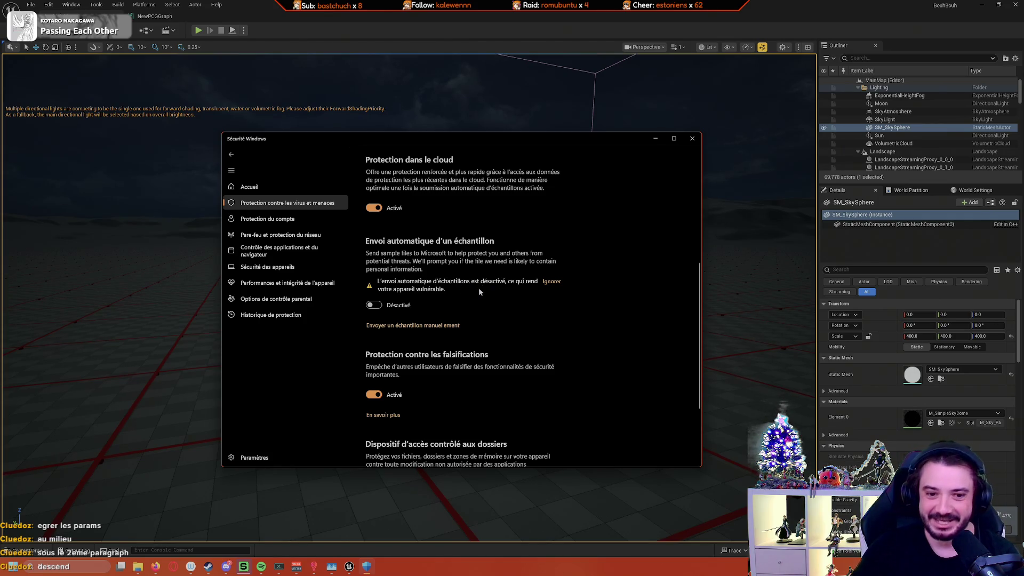
pyautogui.click(551, 281)
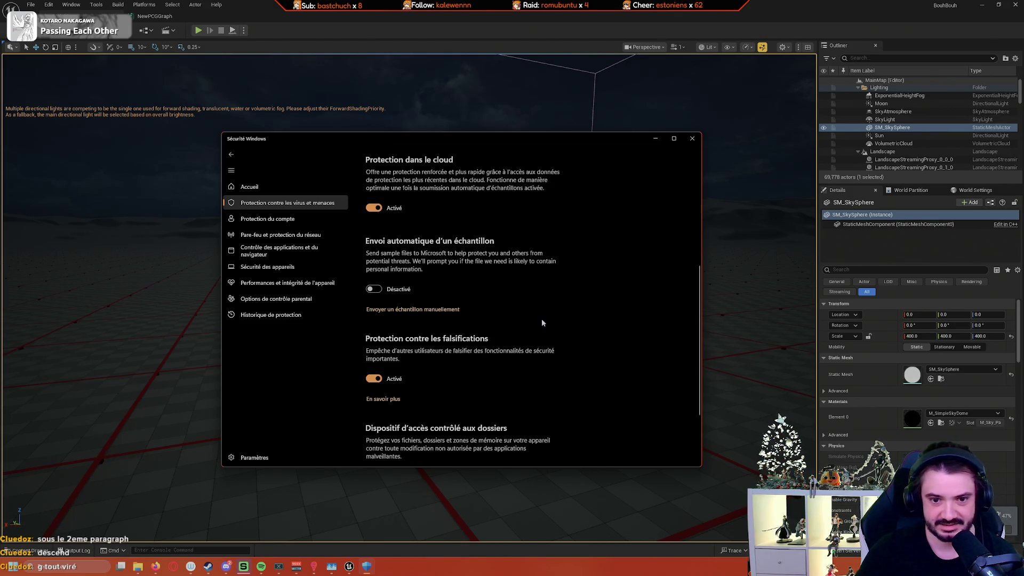
pyautogui.scroll(3, 534, 320)
pyautogui.click(375, 402)
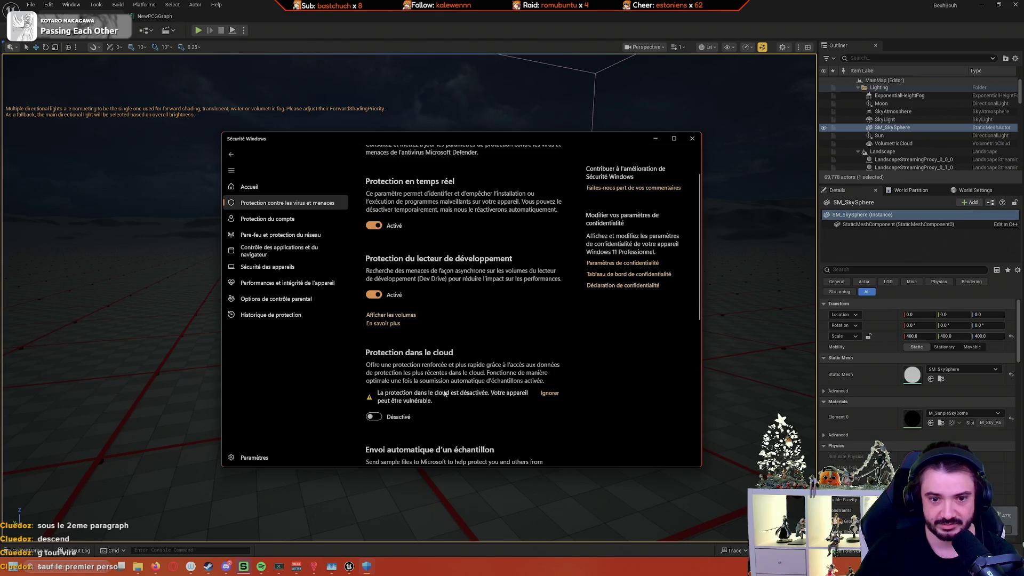
pyautogui.click(550, 393)
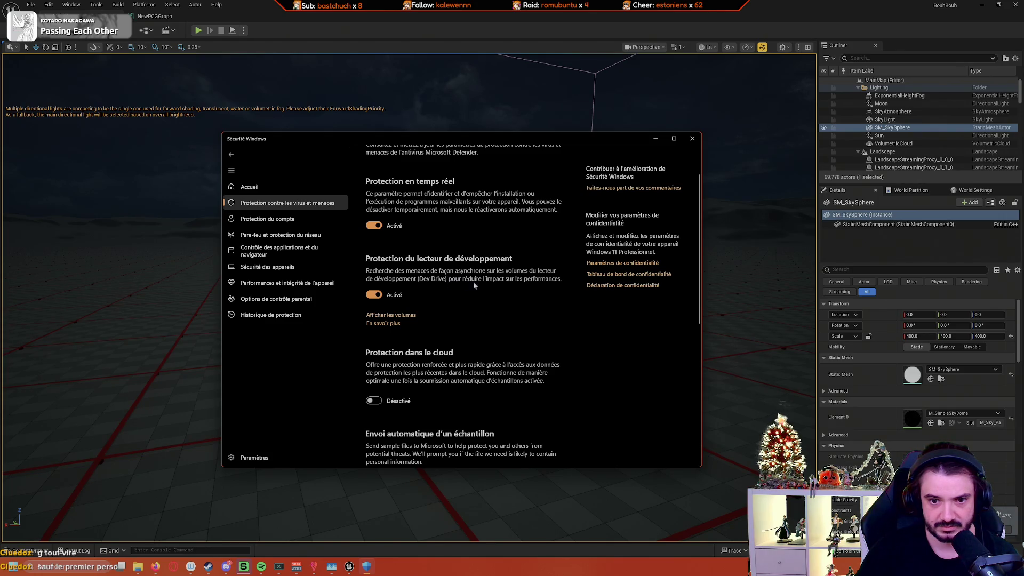
# Step: Turn off tamper protection, open the Defender exclusions list, and minimize Windows Security
pyautogui.scroll(2, 474, 285)
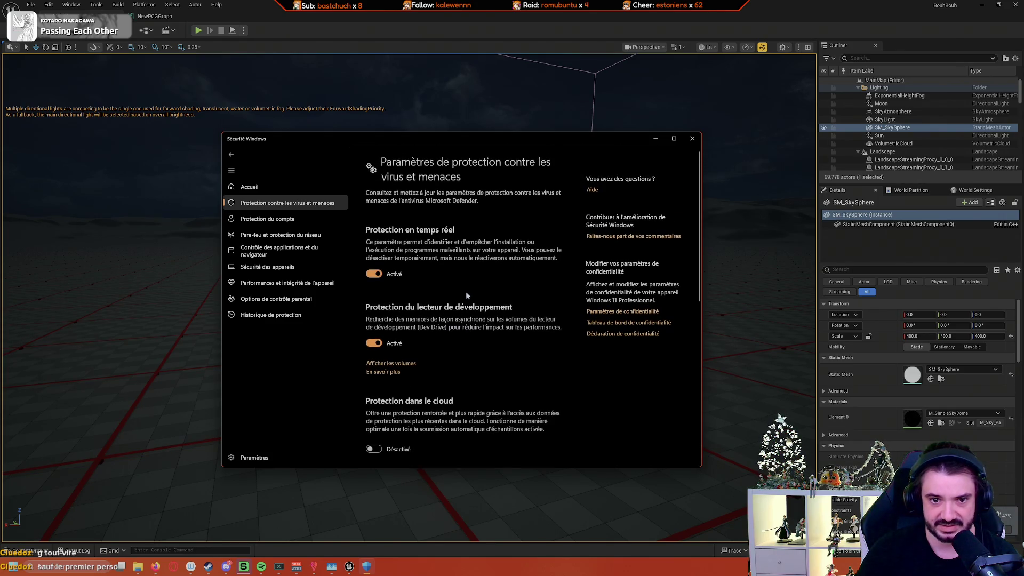
pyautogui.scroll(-5, 465, 291)
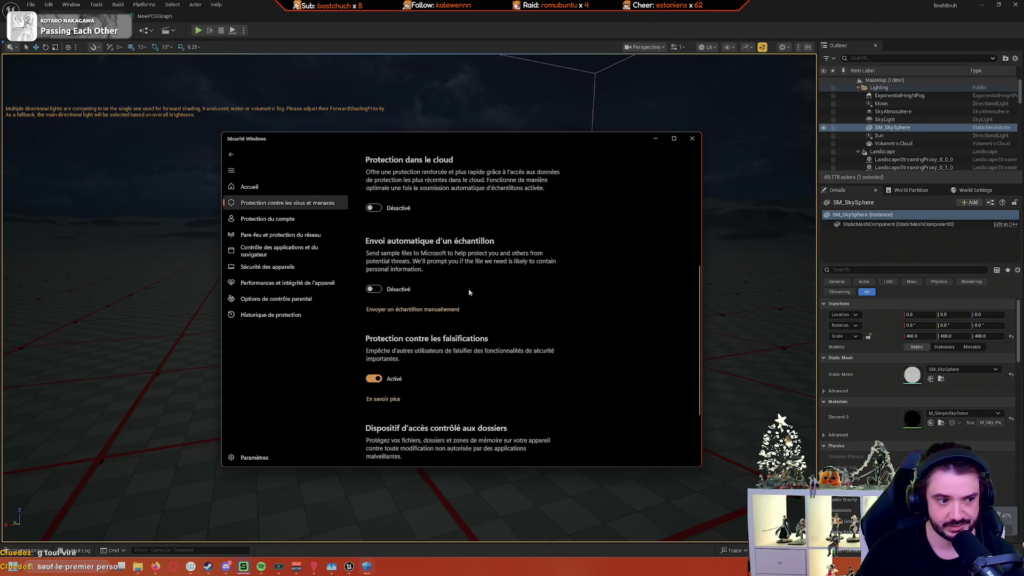
pyautogui.scroll(1, 469, 291)
pyautogui.scroll(-1, 471, 292)
pyautogui.scroll(-1, 464, 320)
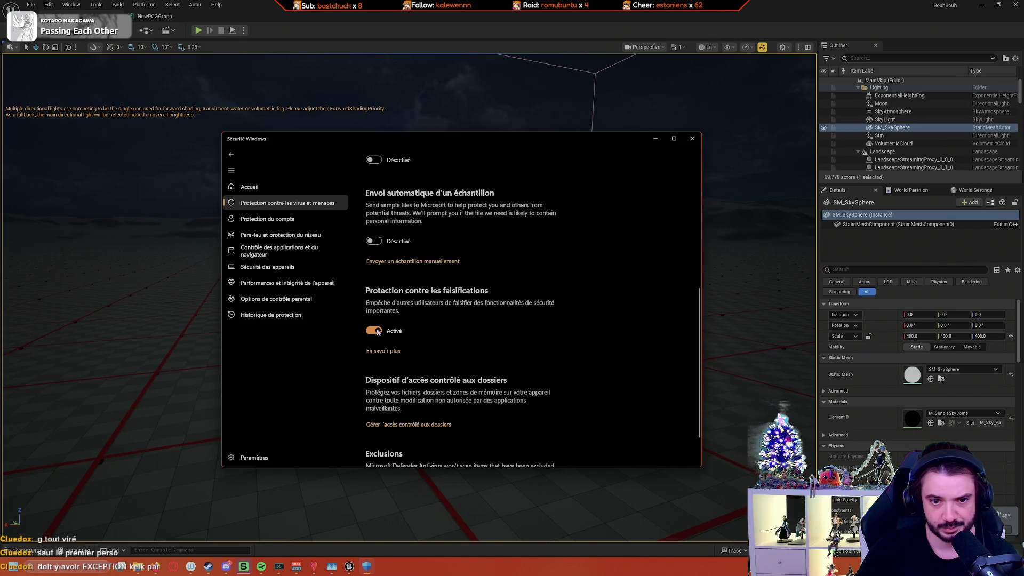
pyautogui.scroll(-2, 377, 331)
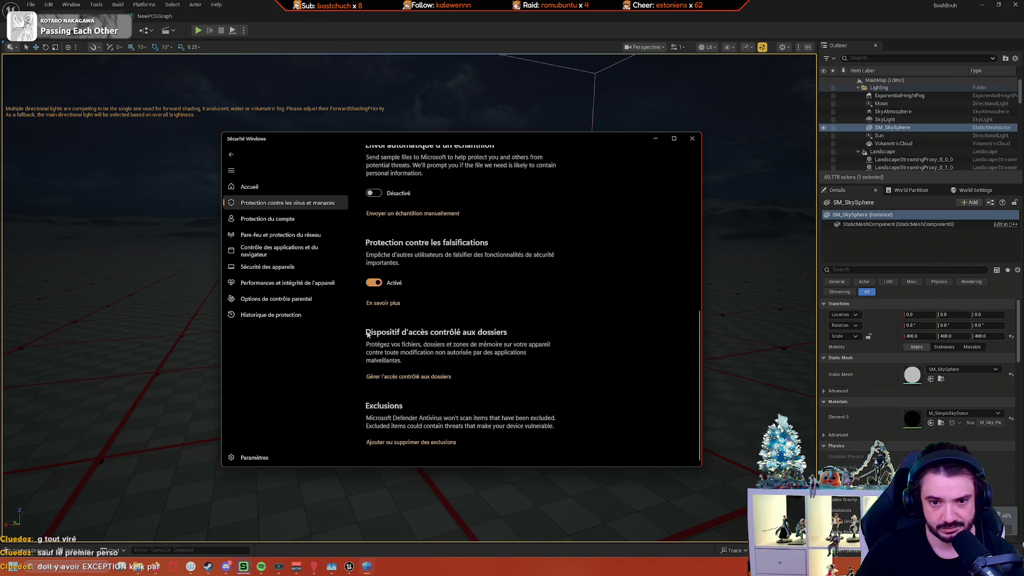
pyautogui.click(376, 283)
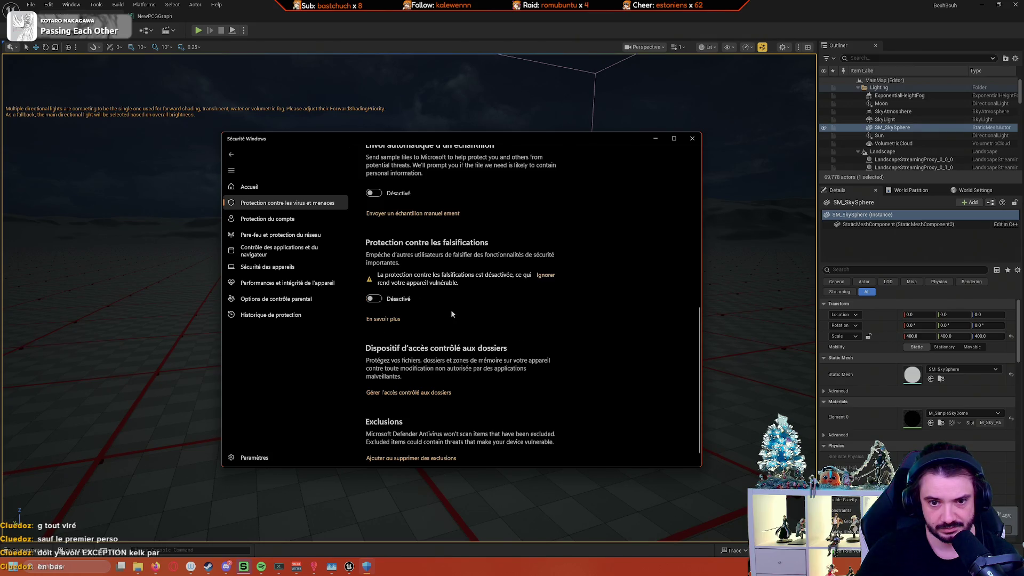
pyautogui.click(545, 275)
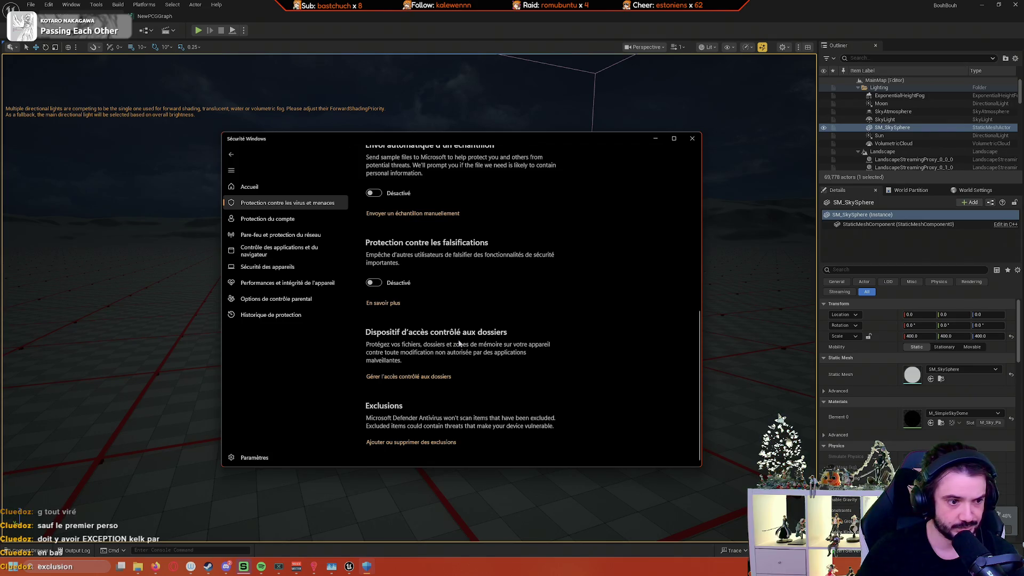
pyautogui.click(449, 443)
pyautogui.click(656, 138)
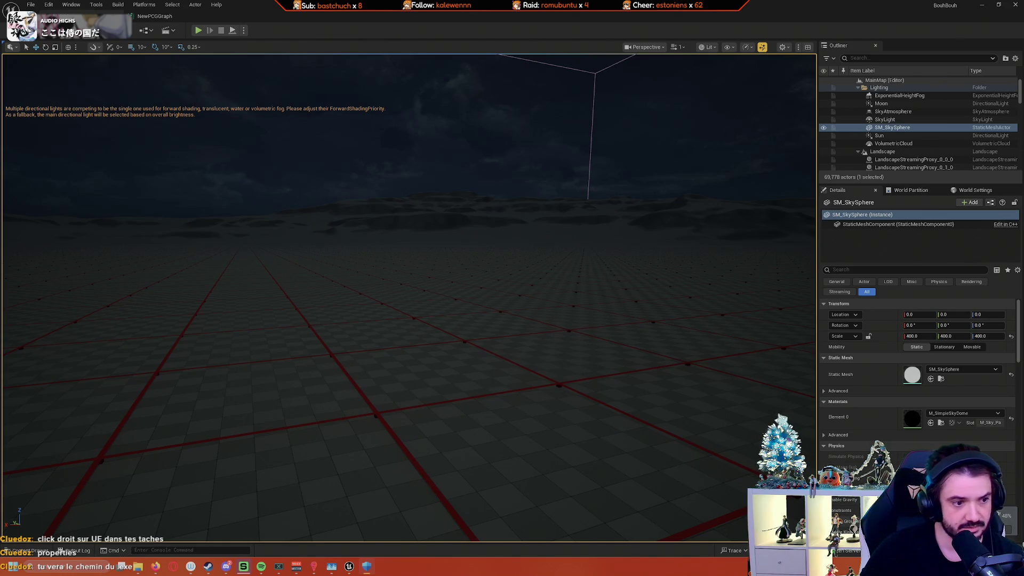
# Step: Bring Task Manager back up to view UnrealEditor's memory use at 83%
pyautogui.click(332, 567)
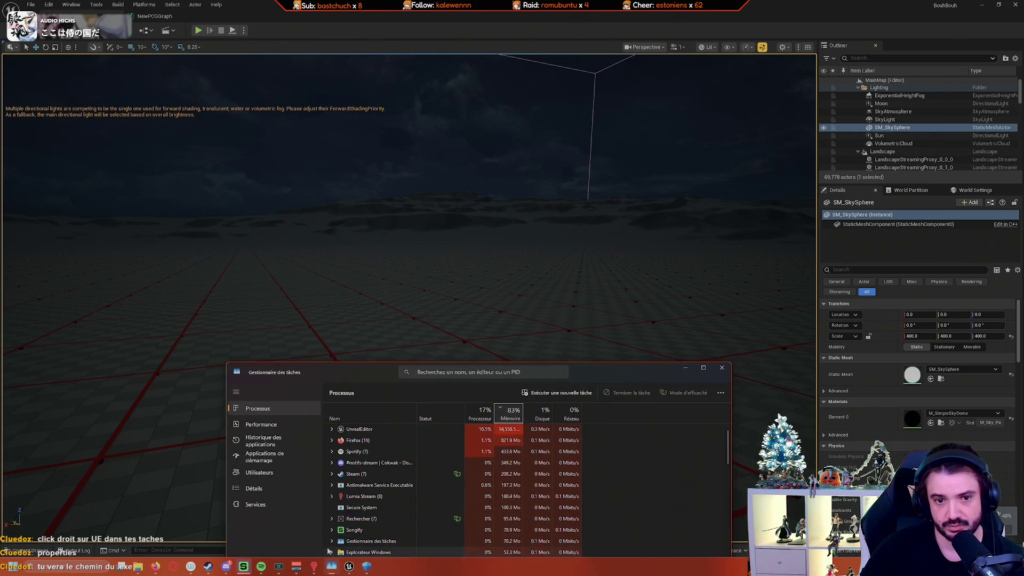
pyautogui.rightClick(364, 430)
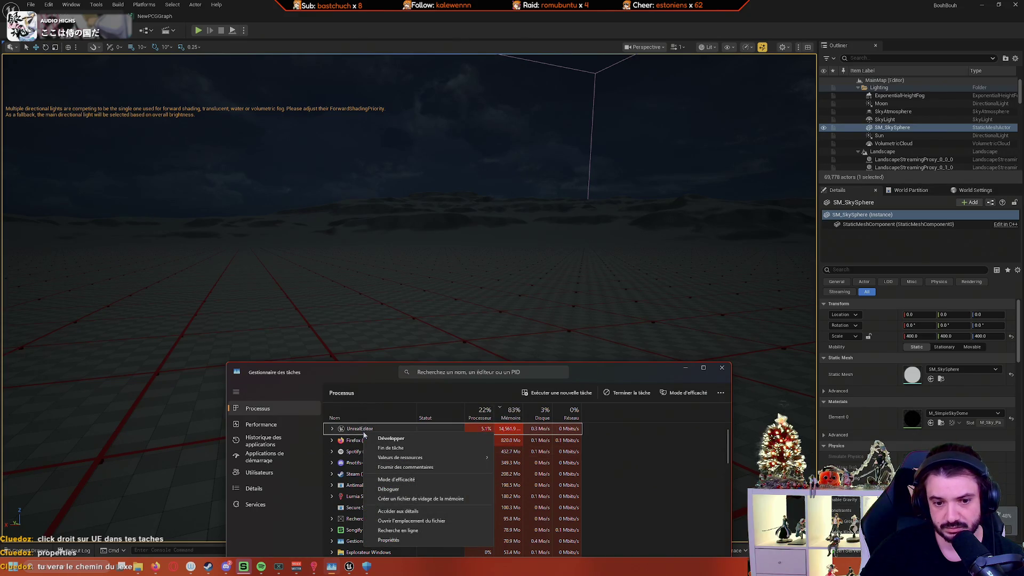
pyautogui.click(389, 540)
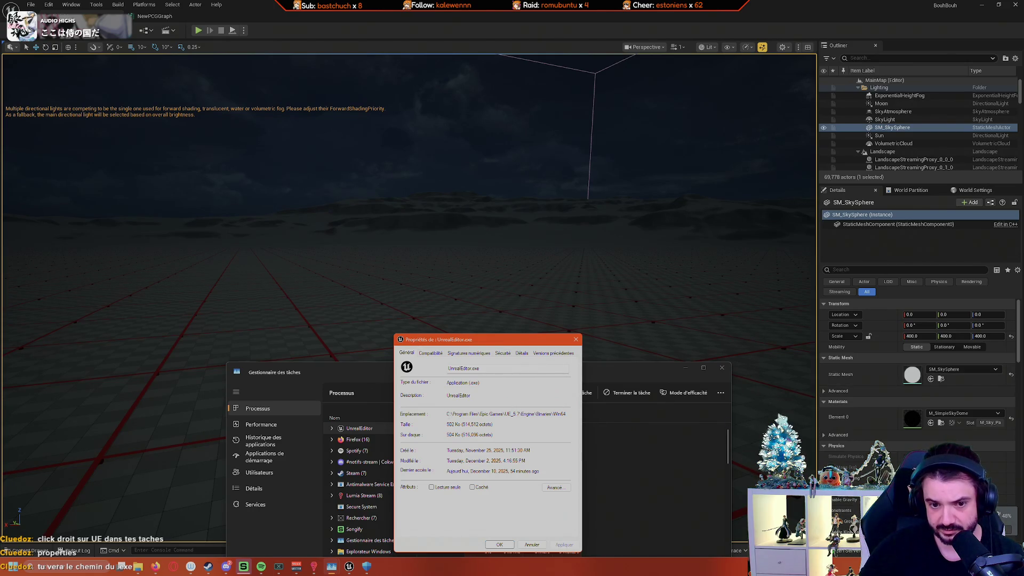
pyautogui.click(457, 414)
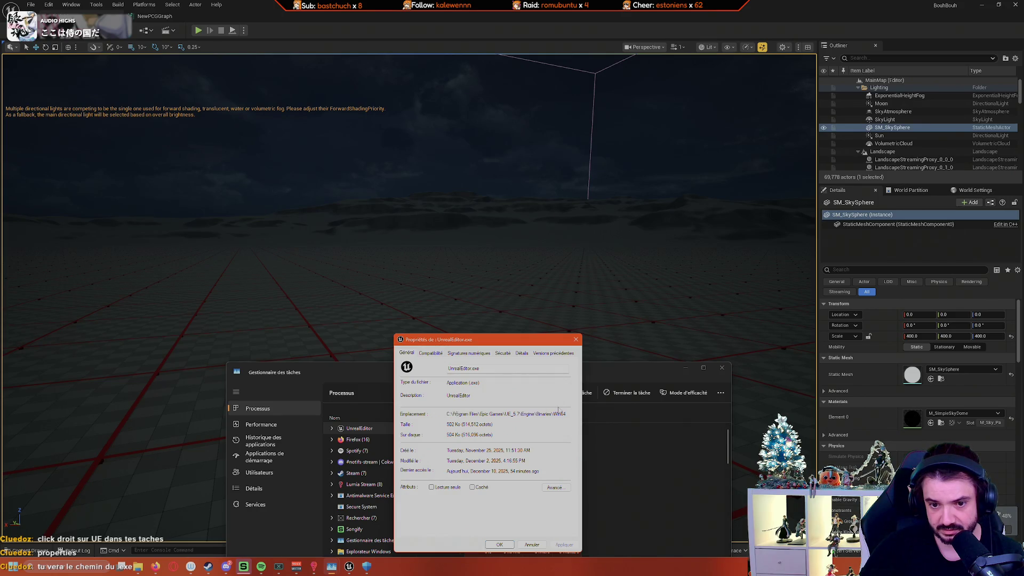
pyautogui.moveTo(567, 414); pyautogui.dragTo(447, 414)
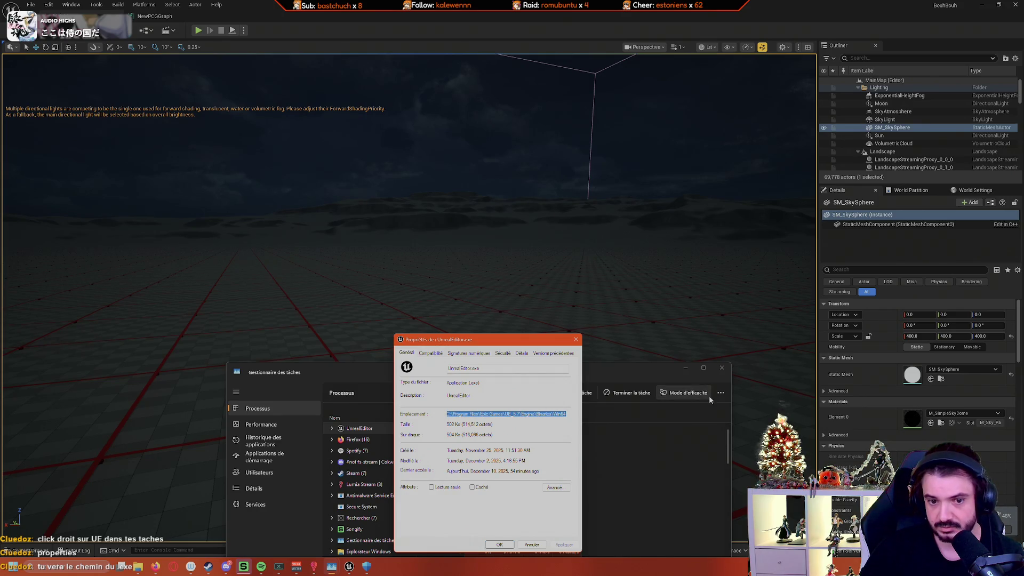
pyautogui.hotkey('alt', 'Tab')
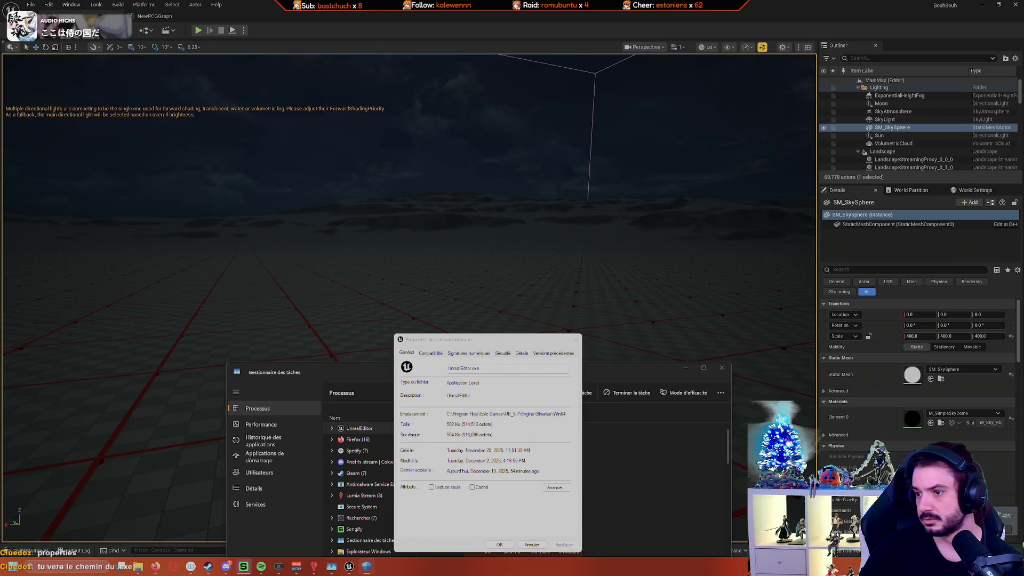
pyautogui.click(576, 340)
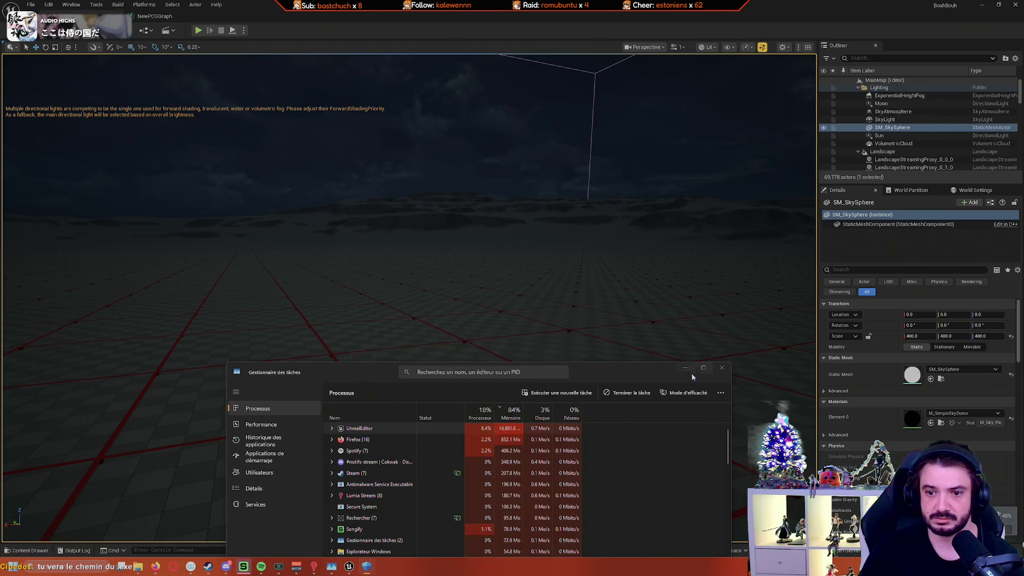
# Step: Minimize Task Manager, look around the grid floor, and select the Sun directional light
pyautogui.click(688, 370)
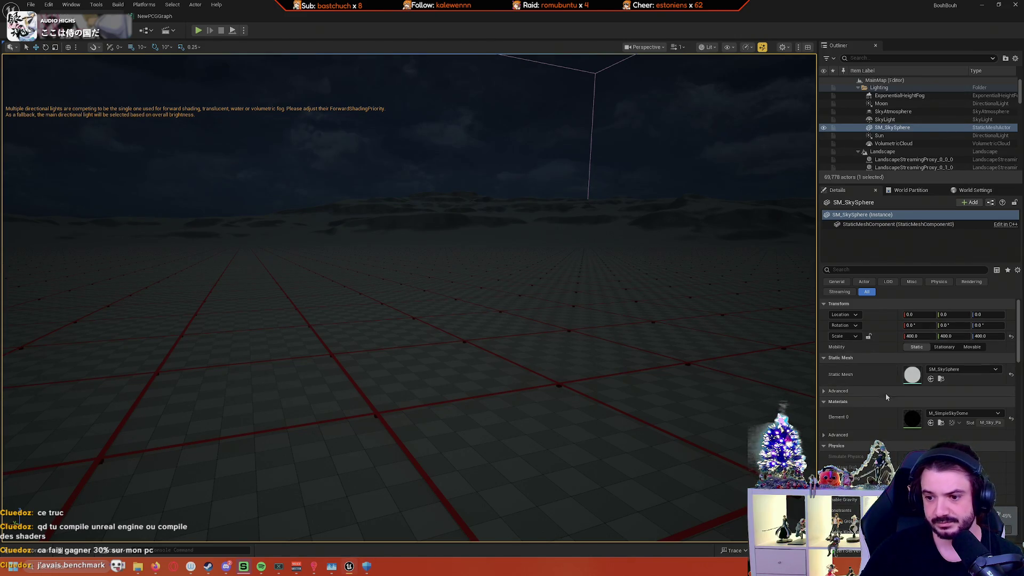
pyautogui.moveTo(708, 441); pyautogui.dragTo(708, 470)
pyautogui.moveTo(709, 374)
pyautogui.mouseDown()
pyautogui.moveTo(709, 353)
pyautogui.moveTo(741, 368)
pyautogui.moveTo(694, 369)
pyautogui.moveTo(704, 379)
pyautogui.moveTo(683, 379)
pyautogui.moveTo(750, 374)
pyautogui.moveTo(749, 385)
pyautogui.moveTo(780, 374)
pyautogui.moveTo(767, 371)
pyautogui.moveTo(780, 374)
pyautogui.moveTo(765, 390)
pyautogui.moveTo(765, 373)
pyautogui.mouseUp()
pyautogui.moveTo(259, 379); pyautogui.dragTo(259, 363)
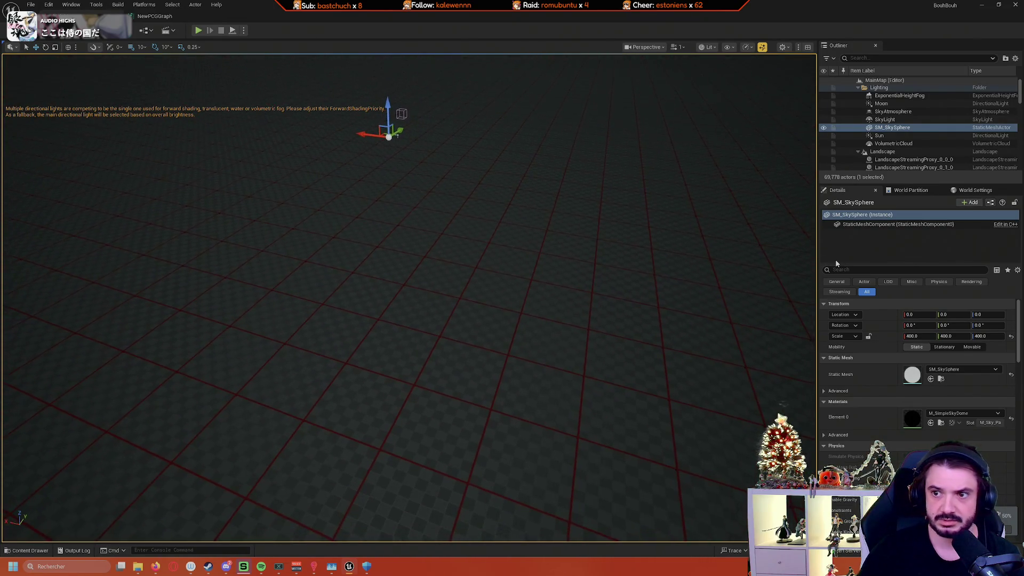
pyautogui.click(906, 137)
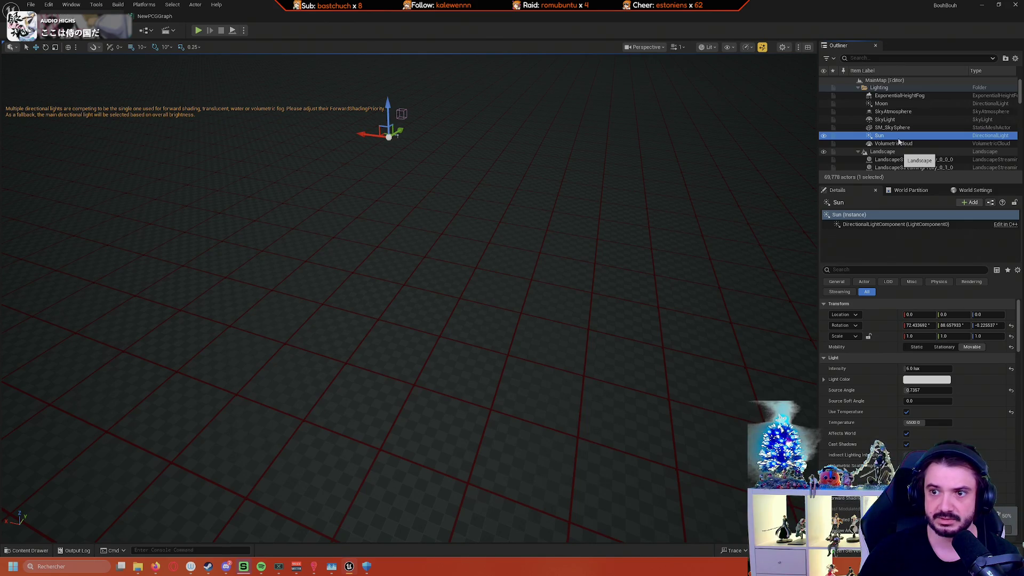
# Step: Delete the Sun light from the level and look up at the night sky
pyautogui.press('Delete')
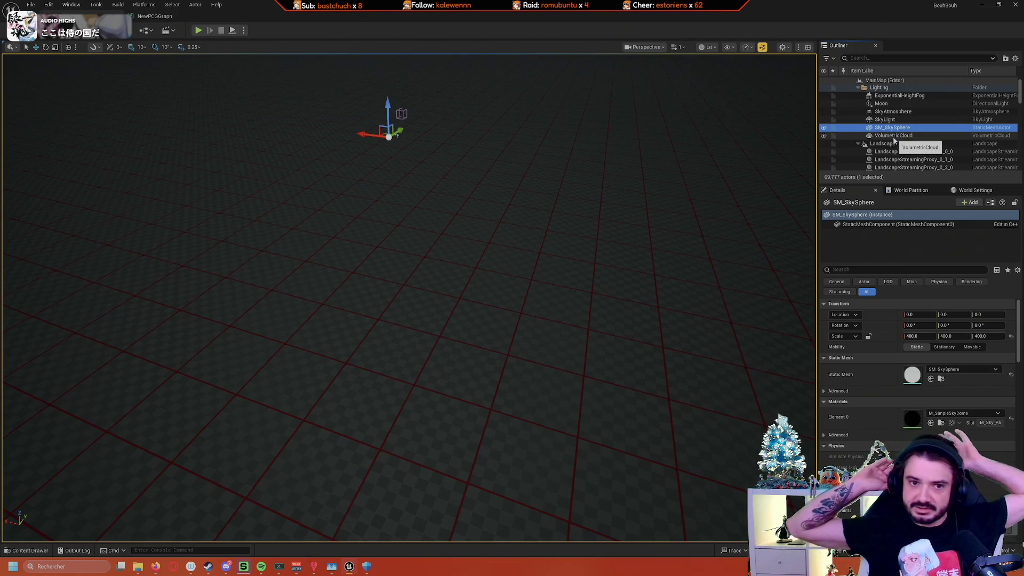
pyautogui.moveTo(719, 193)
pyautogui.mouseDown()
pyautogui.moveTo(579, 150)
pyautogui.moveTo(667, 152)
pyautogui.moveTo(683, 118)
pyautogui.moveTo(694, 202)
pyautogui.moveTo(694, 181)
pyautogui.moveTo(816, 174)
pyautogui.moveTo(671, 177)
pyautogui.mouseUp()
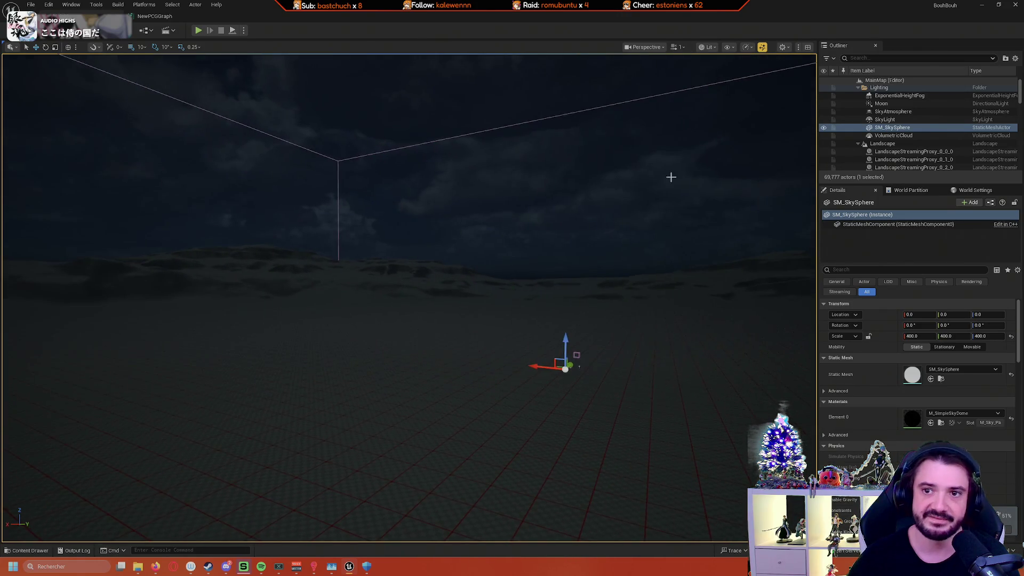
# Step: Raise the camera speed to about 52.6 and fly over the dunes around the sky-sphere bounds
pyautogui.click(680, 47)
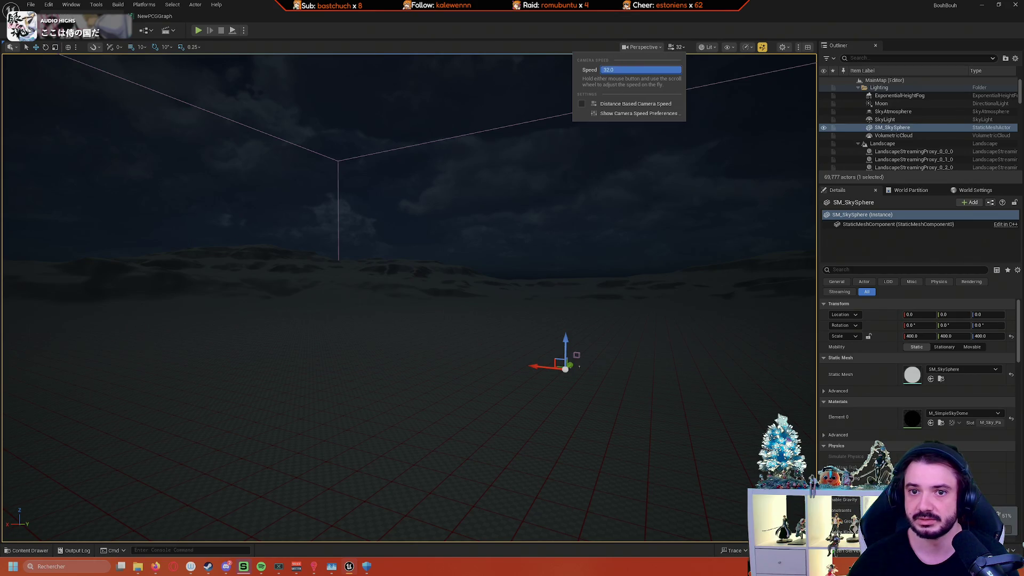
pyautogui.moveTo(405, 320)
pyautogui.mouseDown()
pyautogui.moveTo(443, 267)
pyautogui.moveTo(421, 272)
pyautogui.moveTo(437, 269)
pyautogui.moveTo(432, 256)
pyautogui.moveTo(363, 269)
pyautogui.moveTo(403, 291)
pyautogui.moveTo(430, 275)
pyautogui.mouseUp()
pyautogui.scroll(-3, 409, 288)
pyautogui.scroll(-2, 427, 277)
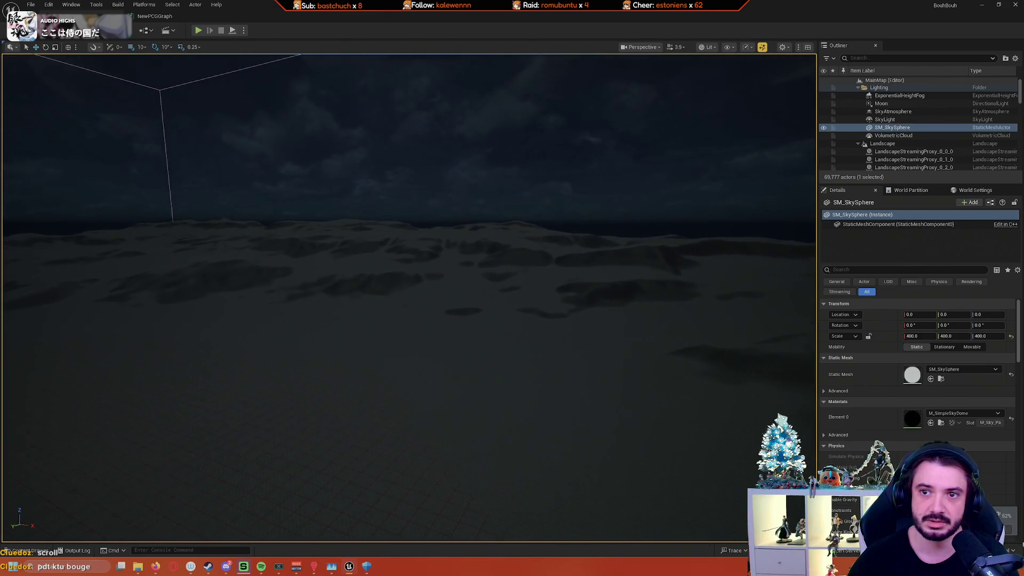
pyautogui.moveTo(429, 274)
pyautogui.mouseDown()
pyautogui.moveTo(411, 275)
pyautogui.moveTo(440, 275)
pyautogui.moveTo(458, 81)
pyautogui.mouseUp()
pyautogui.scroll(3, 427, 275)
pyautogui.scroll(4, 417, 274)
pyautogui.moveTo(533, 179); pyautogui.dragTo(645, 180)
pyautogui.moveTo(543, 210)
pyautogui.mouseDown()
pyautogui.moveTo(544, 219)
pyautogui.moveTo(543, 210)
pyautogui.mouseUp()
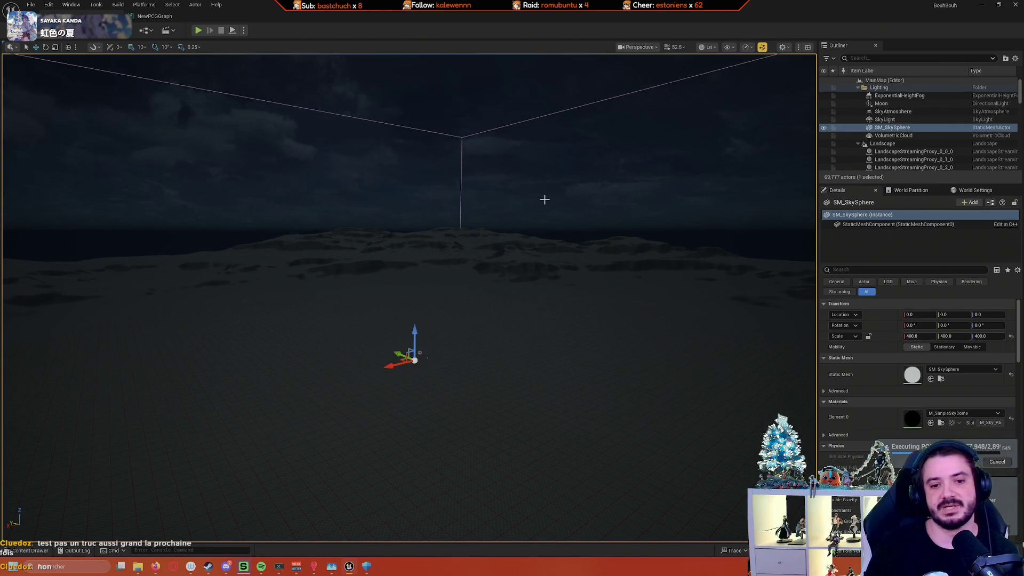
# Step: Orbit the camera back over the dunes and frame the selected sky sphere with F
pyautogui.moveTo(537, 191)
pyautogui.mouseDown()
pyautogui.moveTo(480, 197)
pyautogui.moveTo(533, 188)
pyautogui.moveTo(523, 192)
pyautogui.moveTo(605, 205)
pyautogui.moveTo(331, 347)
pyautogui.moveTo(357, 278)
pyautogui.mouseUp()
pyautogui.moveTo(229, 275)
pyautogui.mouseDown()
pyautogui.moveTo(641, 268)
pyautogui.moveTo(201, 428)
pyautogui.moveTo(227, 475)
pyautogui.moveTo(368, 294)
pyautogui.moveTo(395, 288)
pyautogui.moveTo(369, 269)
pyautogui.moveTo(389, 248)
pyautogui.moveTo(359, 262)
pyautogui.mouseUp()
pyautogui.moveTo(361, 346)
pyautogui.mouseDown()
pyautogui.moveTo(335, 334)
pyautogui.moveTo(352, 330)
pyautogui.moveTo(363, 355)
pyautogui.moveTo(360, 341)
pyautogui.moveTo(373, 336)
pyautogui.moveTo(358, 333)
pyautogui.moveTo(380, 338)
pyautogui.mouseUp()
pyautogui.press('f')
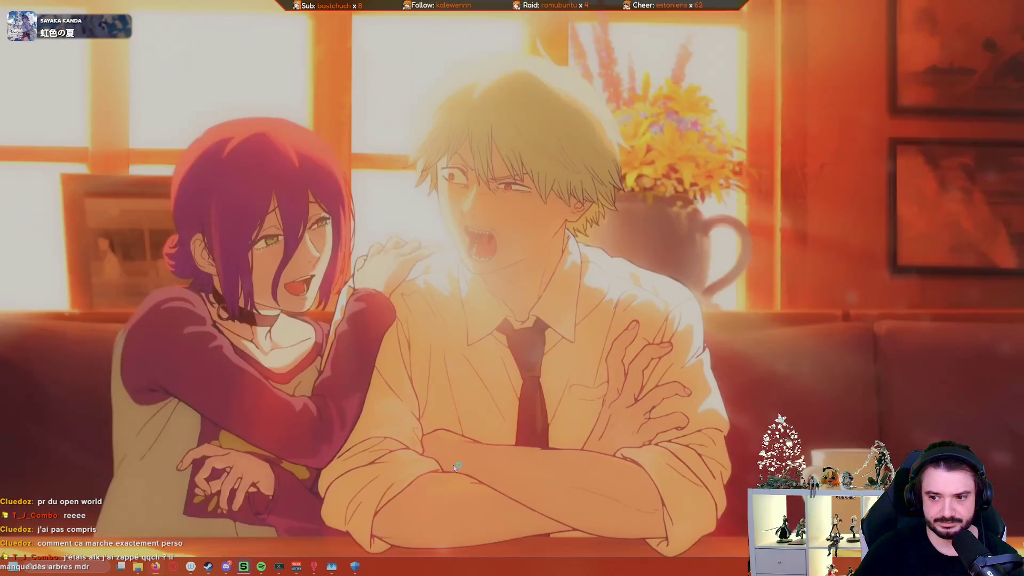
# Step: Open the Epic Games Launcher by searching 'unr' from the Windows Start menu
pyautogui.rightClick(454, 468)
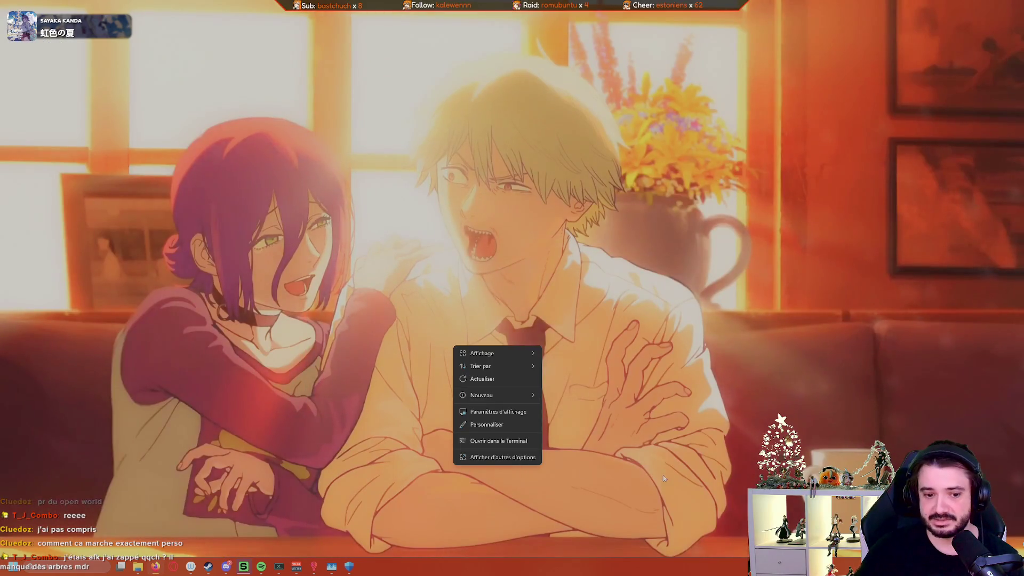
pyautogui.click(587, 483)
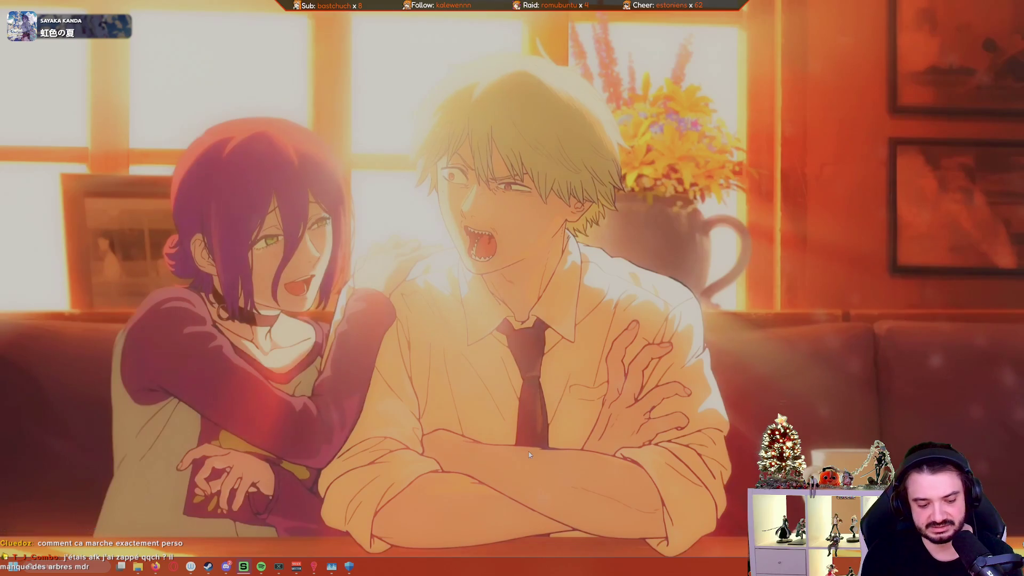
pyautogui.press('super')
pyautogui.write('unr')
pyautogui.press('Return')
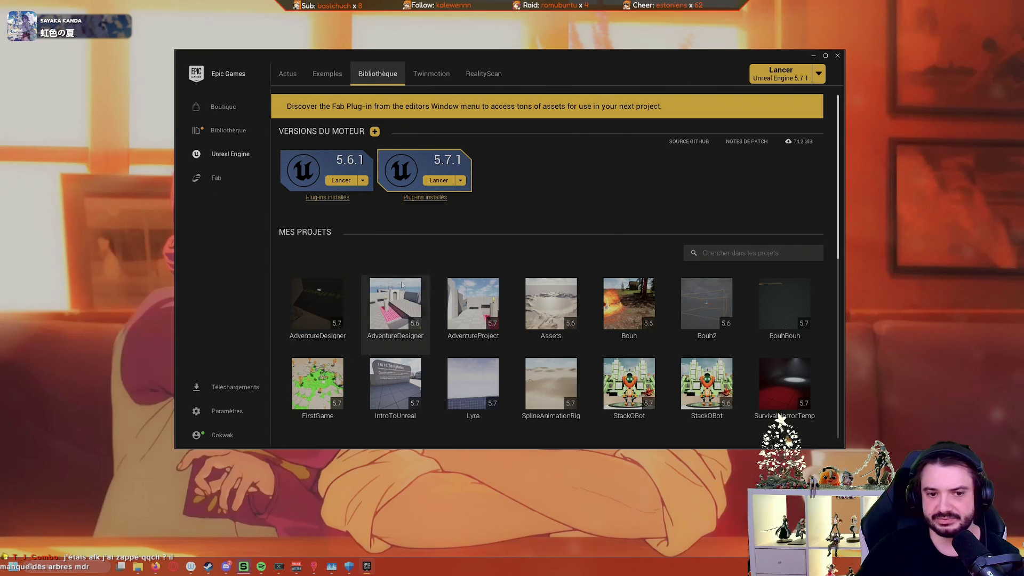
# Step: Launch the BouhBouh project from the launcher's Unreal Engine library
pyautogui.click(789, 308)
pyautogui.rightClick(790, 305)
pyautogui.click(785, 280)
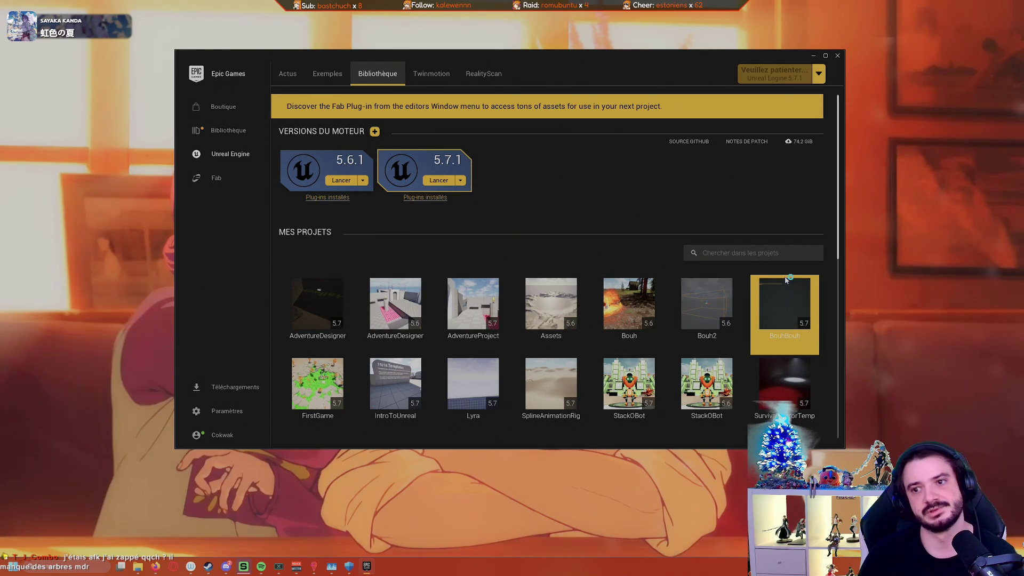
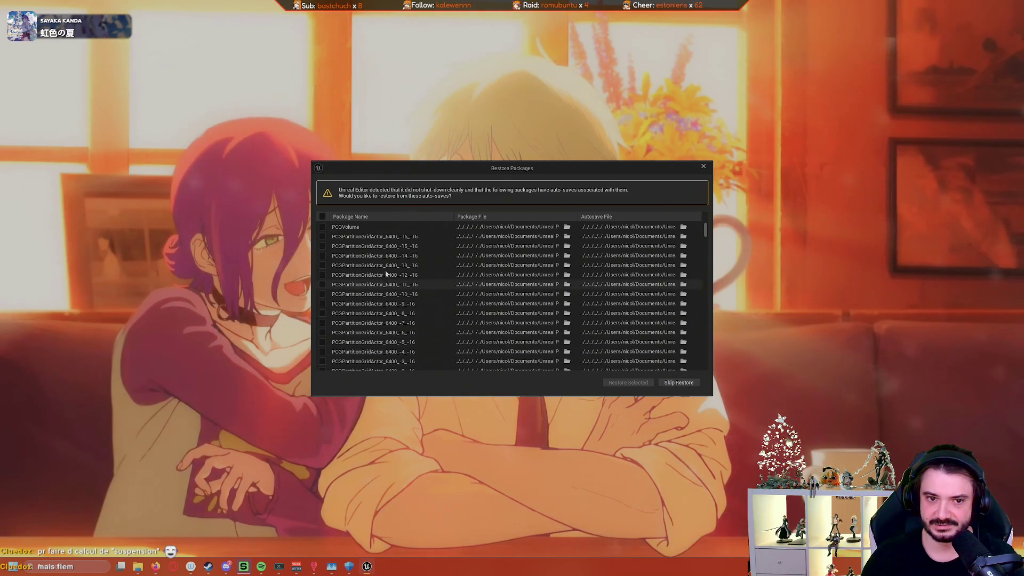
# Step: Restore all auto-saved PCG packages and reload MainMap after the unclean shutdown
pyautogui.click(323, 217)
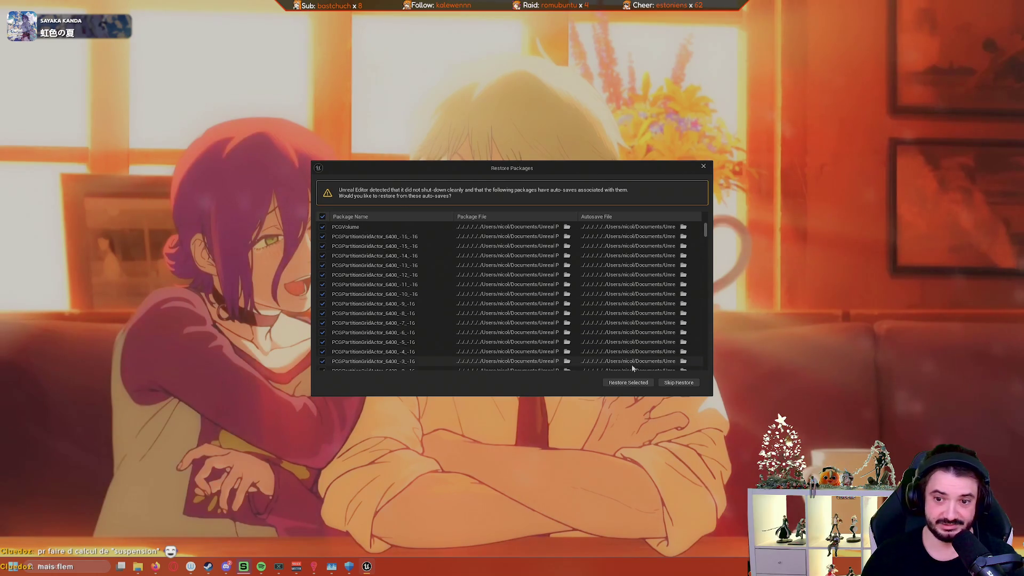
pyautogui.click(678, 383)
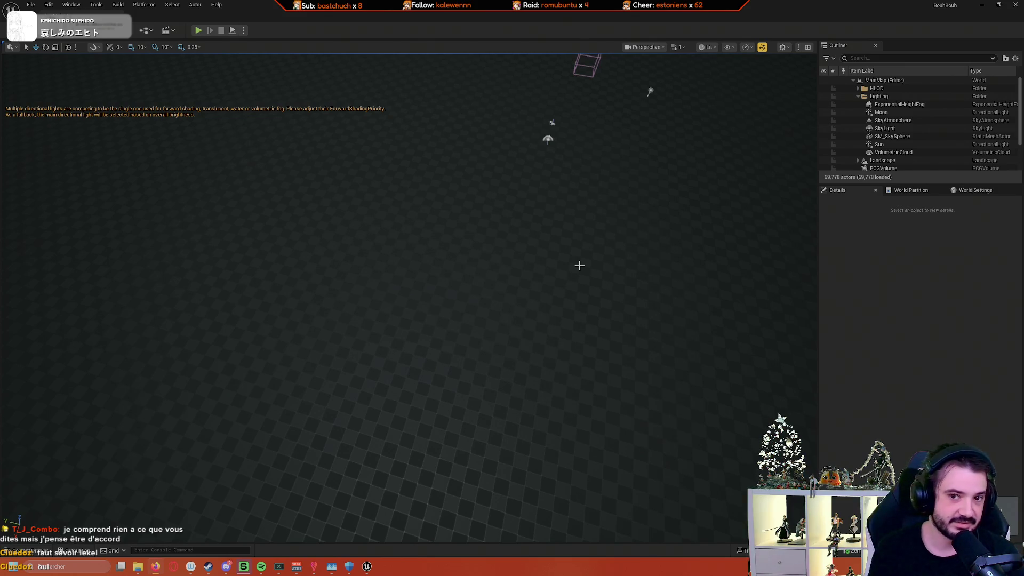
pyautogui.scroll(-2, 410, 299)
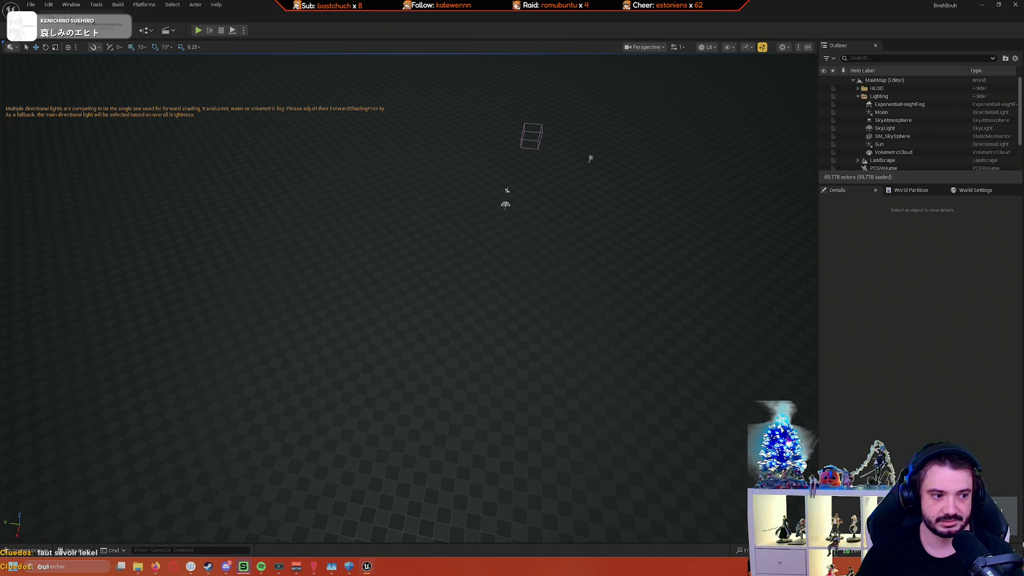
# Step: Select the PCGVolume in the Outliner and check its Generation Trigger options
pyautogui.scroll(-2, 410, 299)
pyautogui.moveTo(409, 299)
pyautogui.mouseDown()
pyautogui.moveTo(395, 246)
pyautogui.moveTo(405, 283)
pyautogui.moveTo(568, 261)
pyautogui.mouseUp()
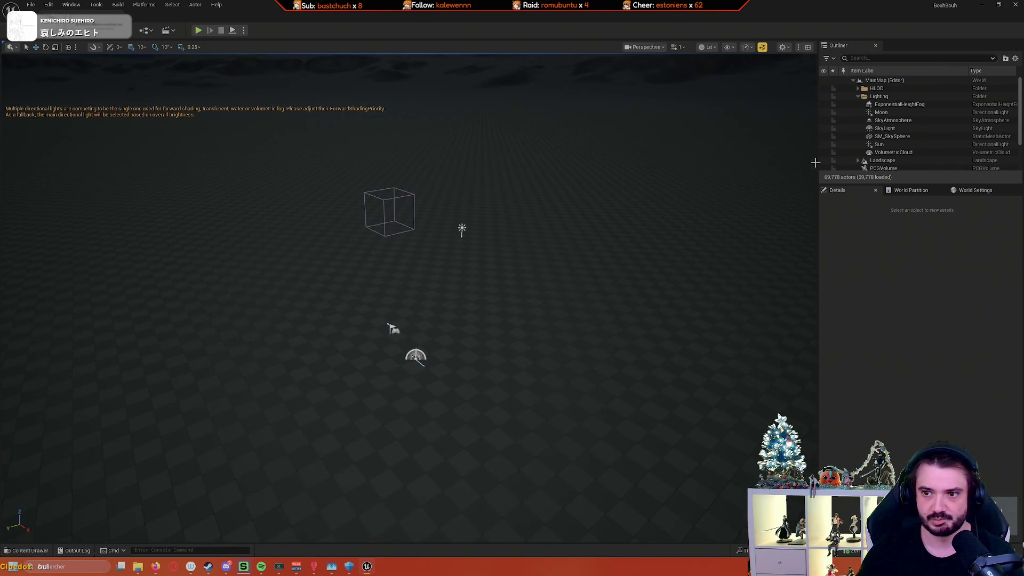
pyautogui.scroll(-1, 885, 153)
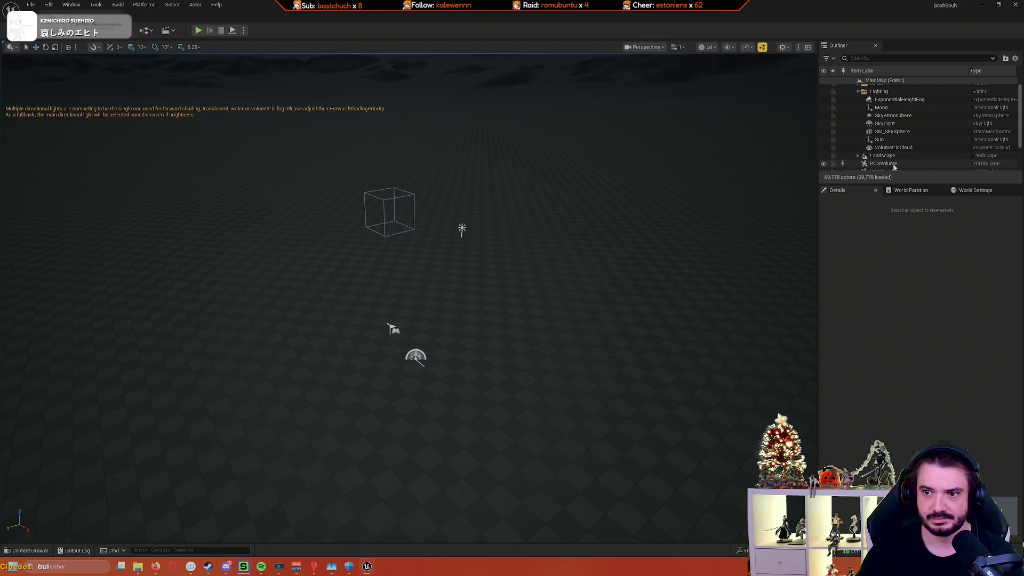
pyautogui.click(885, 164)
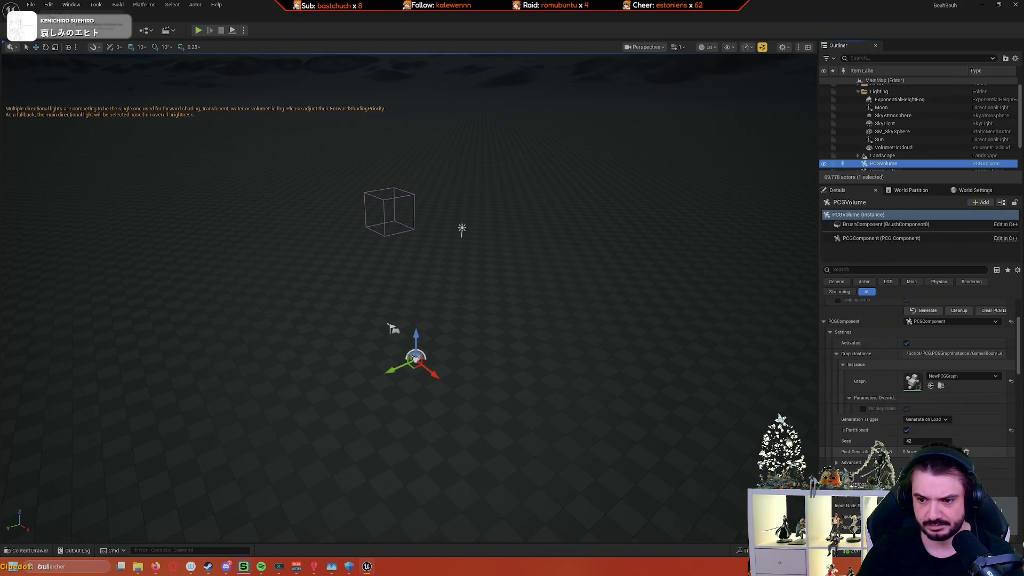
pyautogui.click(929, 420)
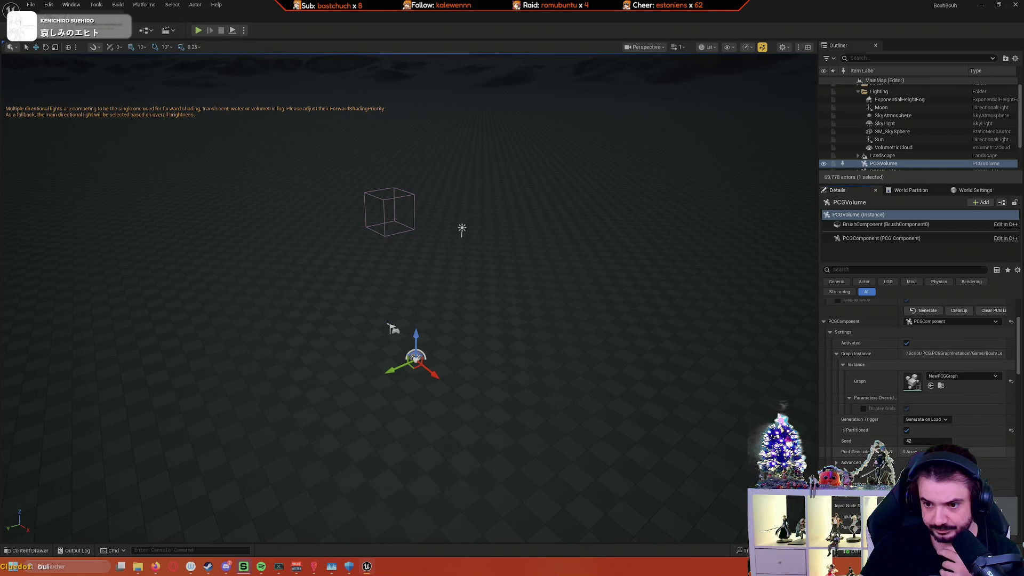
# Step: Open the volume's assigned NewPCGGraph from its PCG component's Graph thumbnail
pyautogui.scroll(-2, 923, 374)
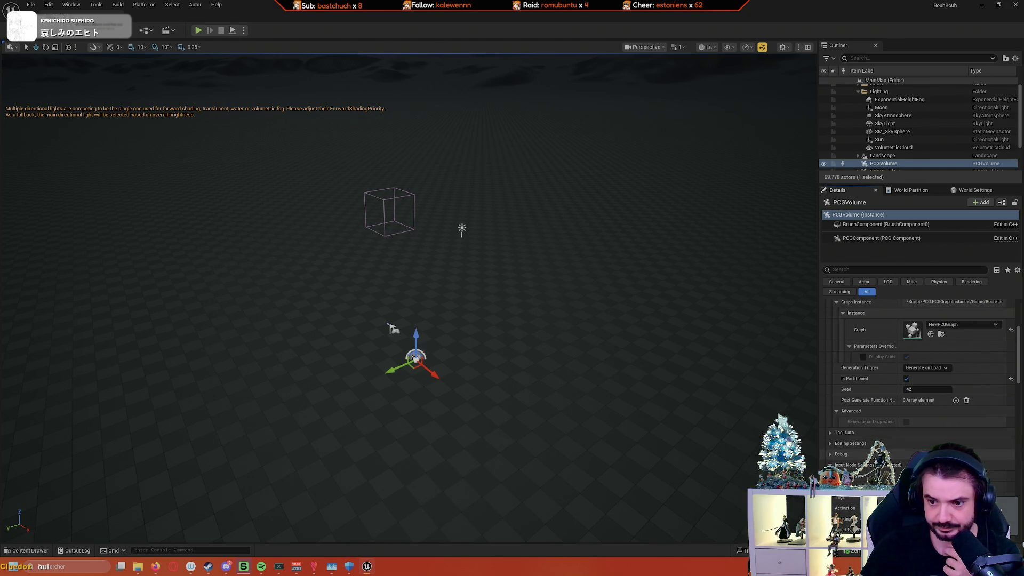
pyautogui.scroll(-3, 923, 363)
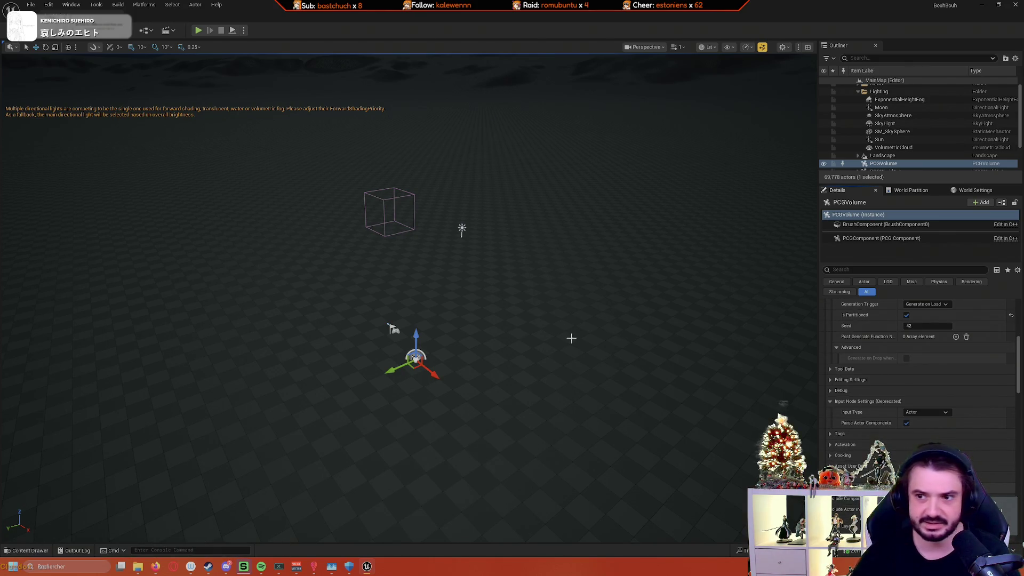
pyautogui.scroll(4, 912, 321)
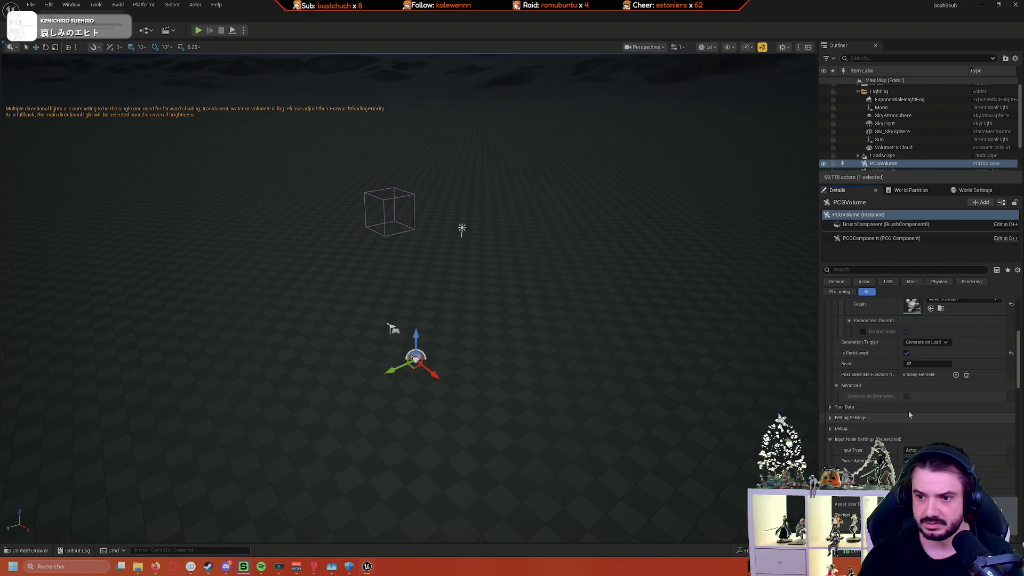
pyautogui.doubleClick(913, 368)
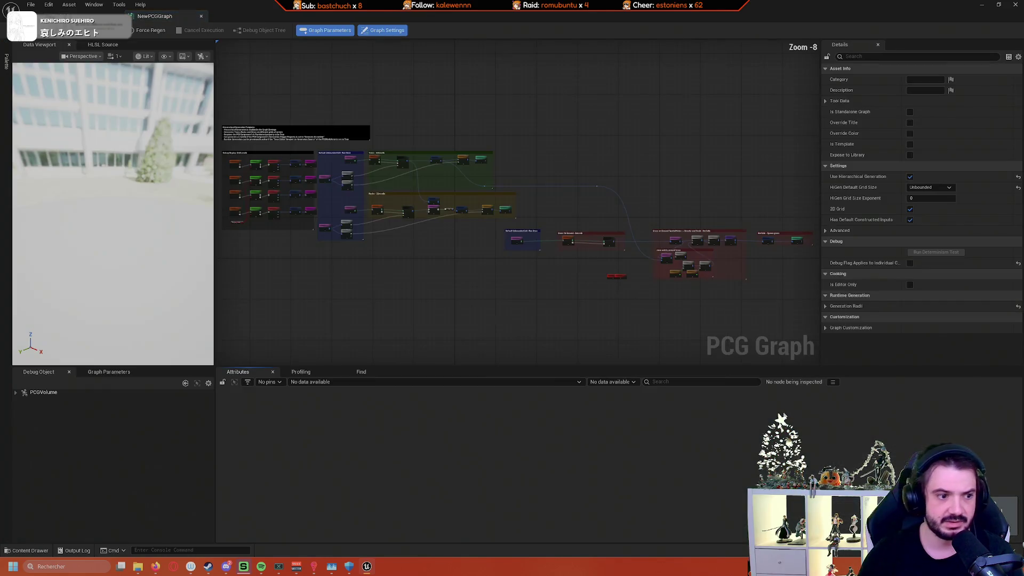
# Step: Zoom in to read the Hierarchical Generation Template notes, then return to the level editor
pyautogui.scroll(6, 480, 208)
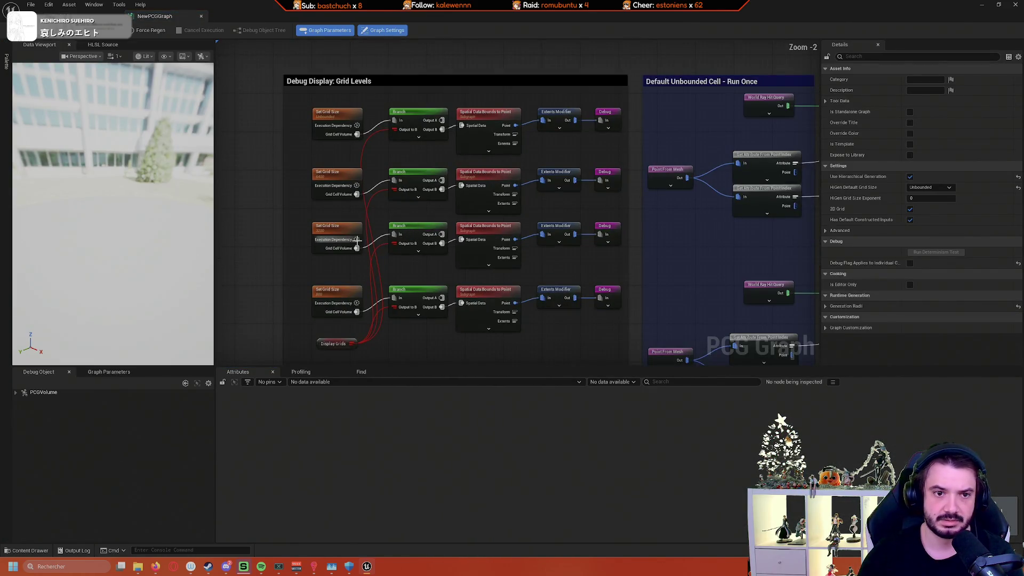
pyautogui.scroll(2, 320, 174)
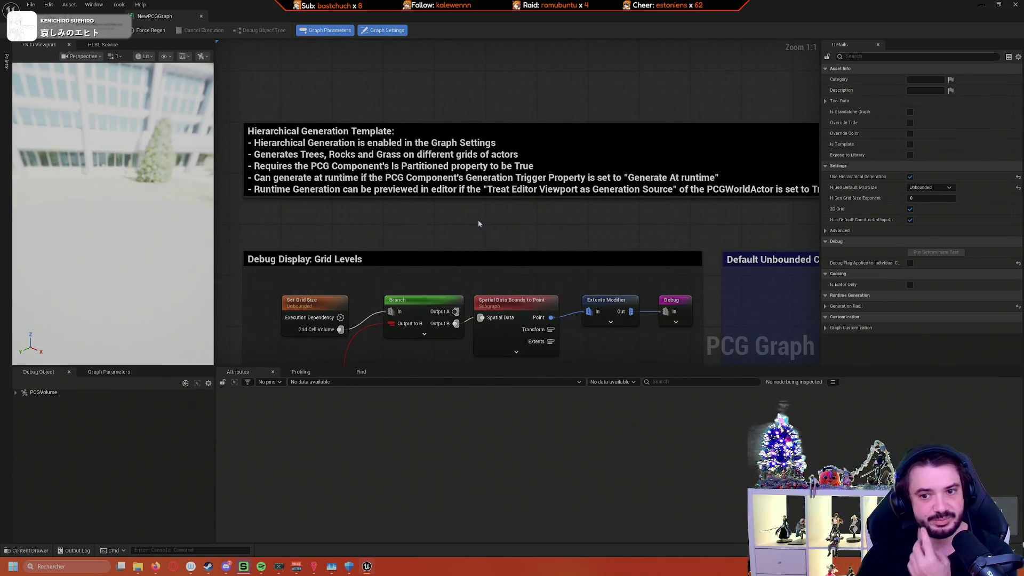
pyautogui.click(75, 16)
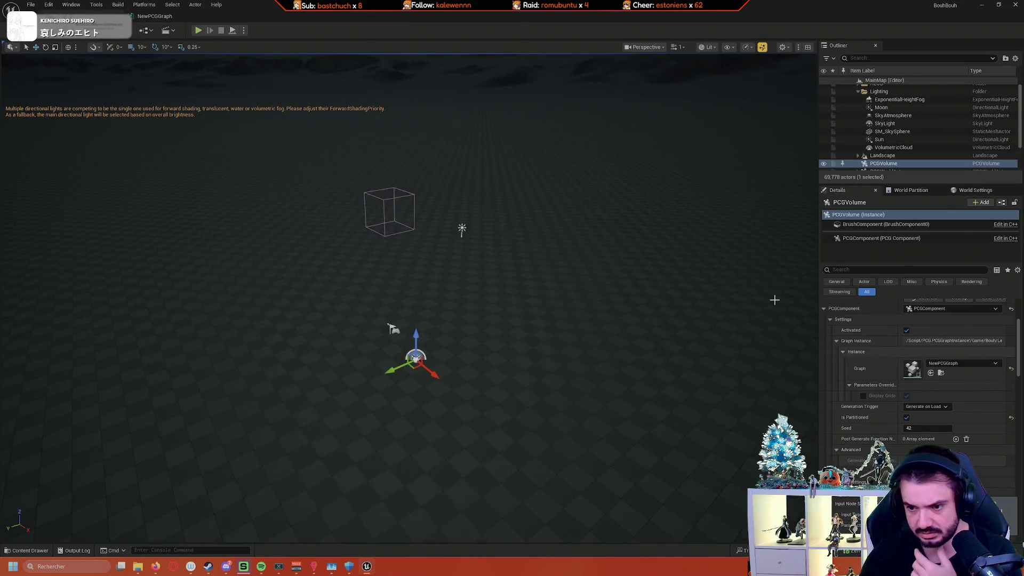
pyautogui.click(894, 269)
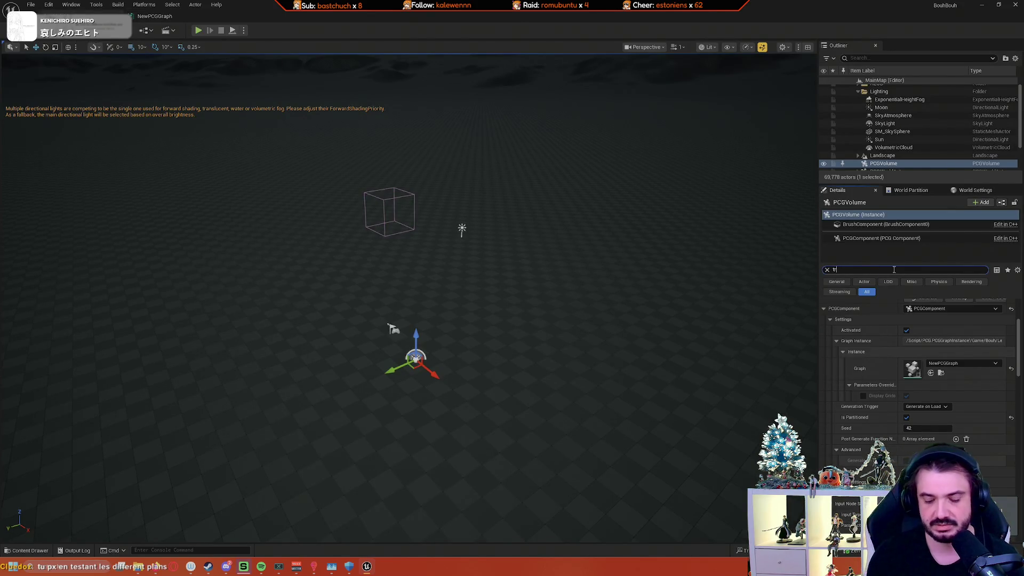
# Step: Filter the PCGVolume's details by 'treat', then by 'gen', to find generation properties
pyautogui.write('treat')
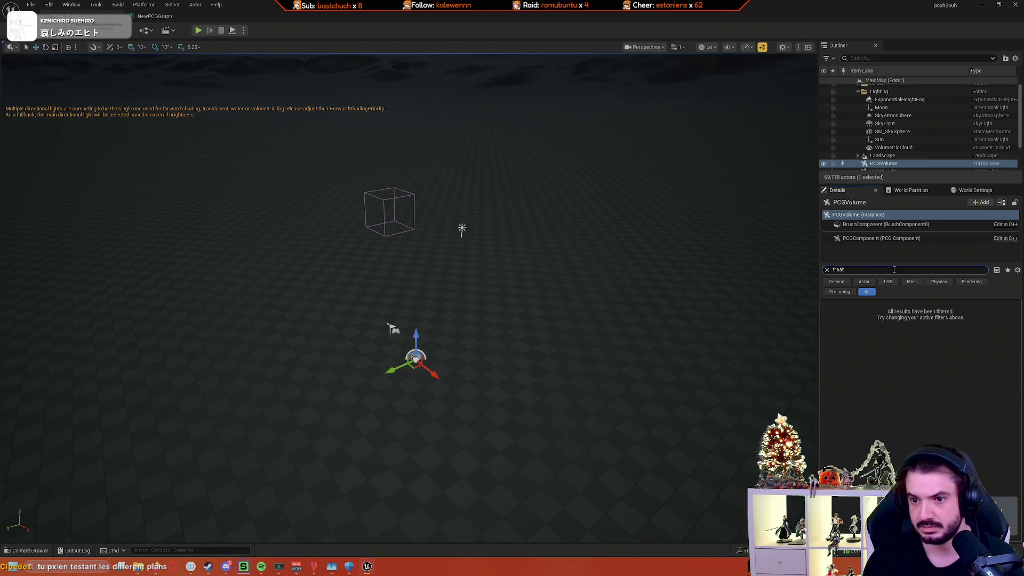
pyautogui.press('BackSpace')
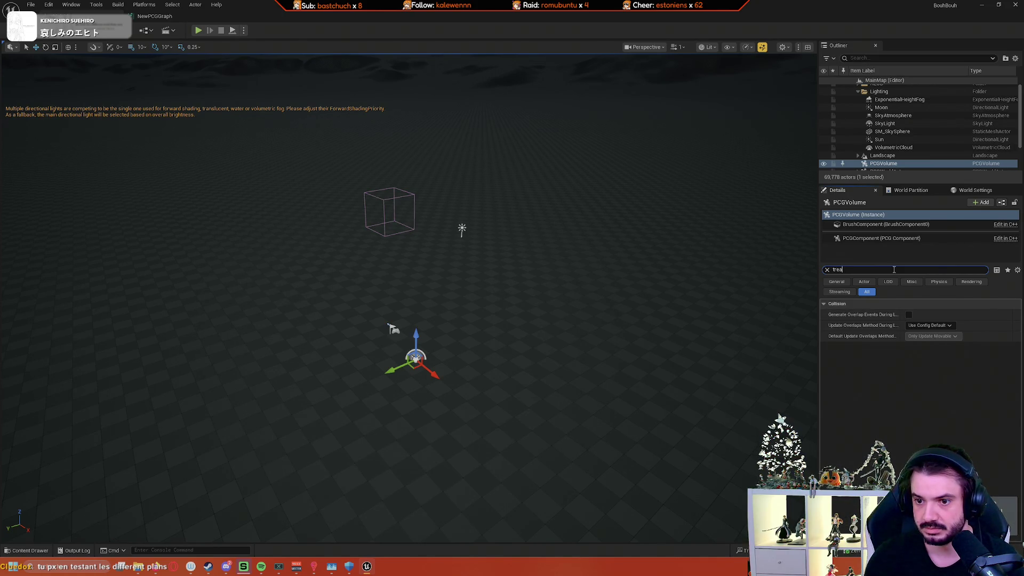
pyautogui.write('gene')
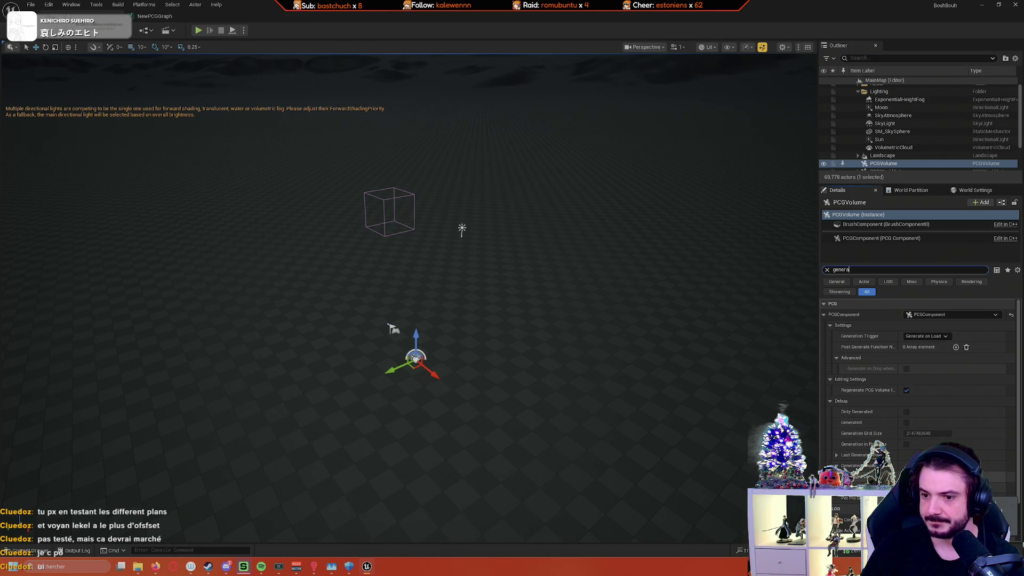
pyautogui.click(155, 16)
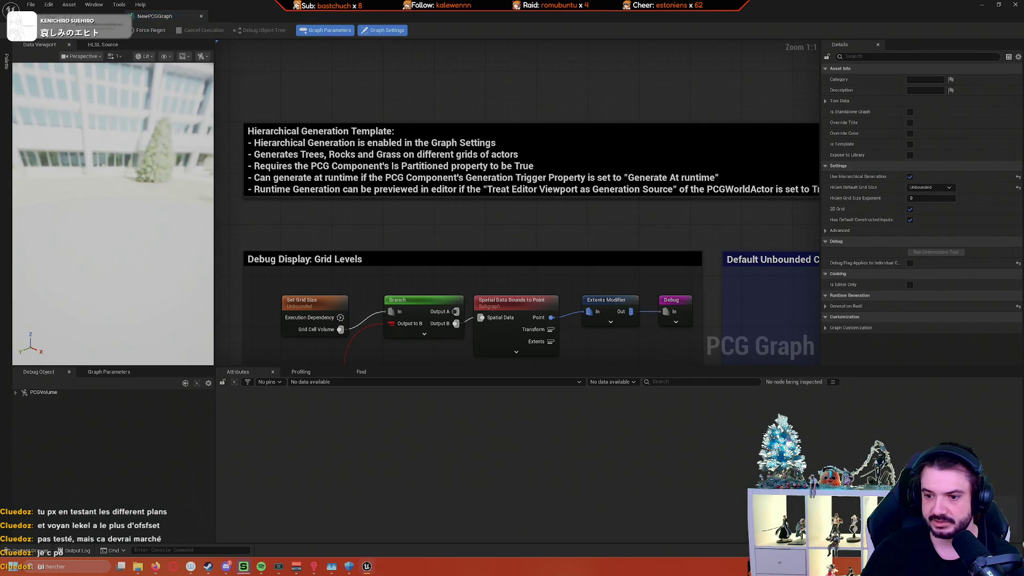
pyautogui.click(80, 16)
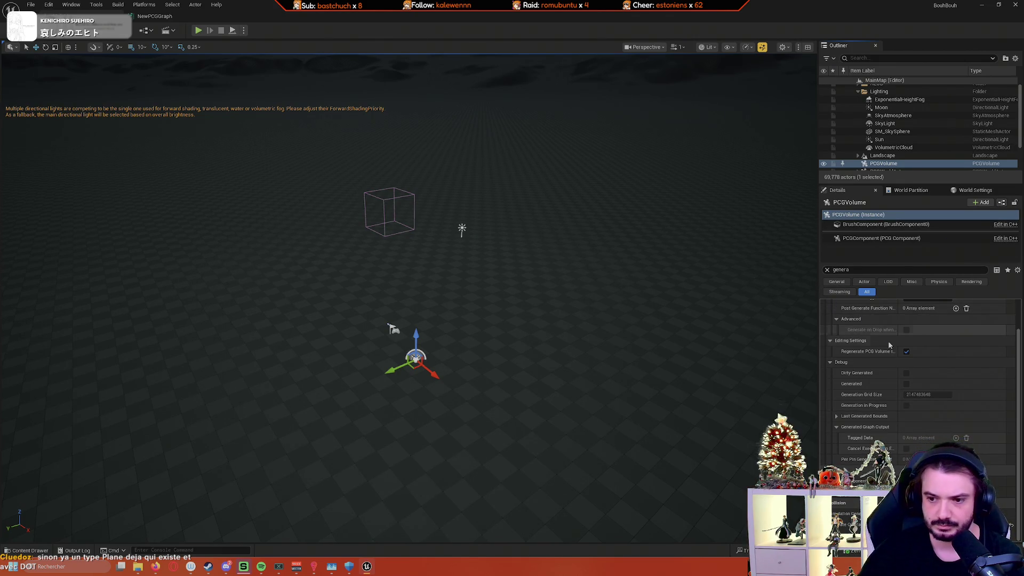
# Step: Keep the PCGVolume's Generation Trigger set to Generate on Load
pyautogui.scroll(3, 853, 342)
pyautogui.scroll(-2, 849, 357)
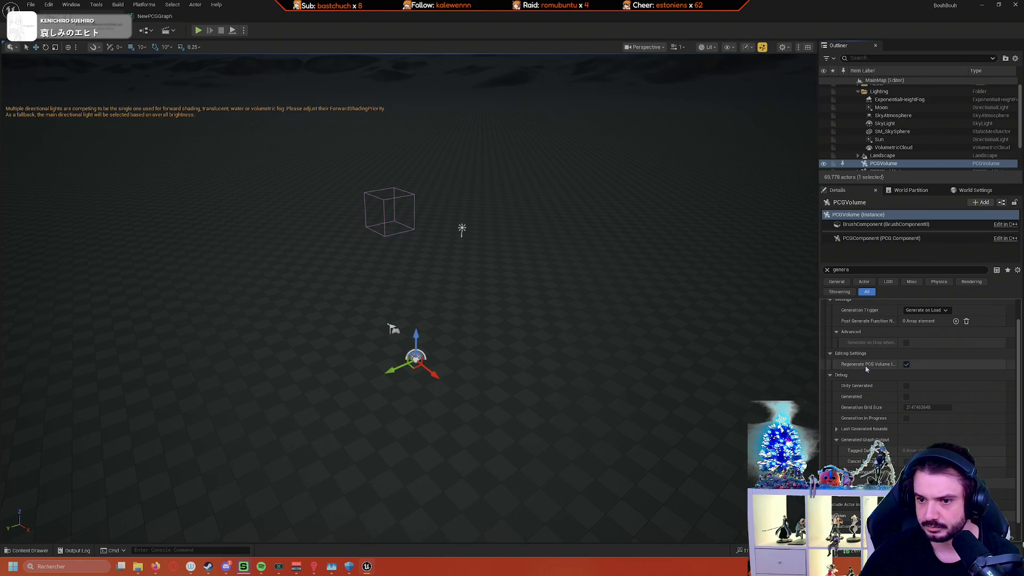
pyautogui.scroll(2, 928, 325)
pyautogui.click(929, 336)
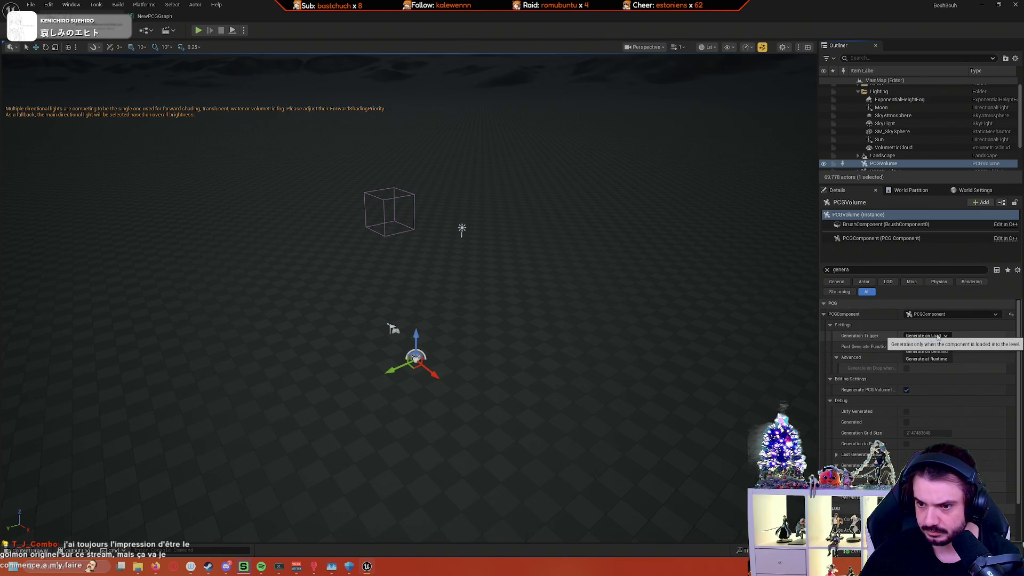
pyautogui.click(941, 343)
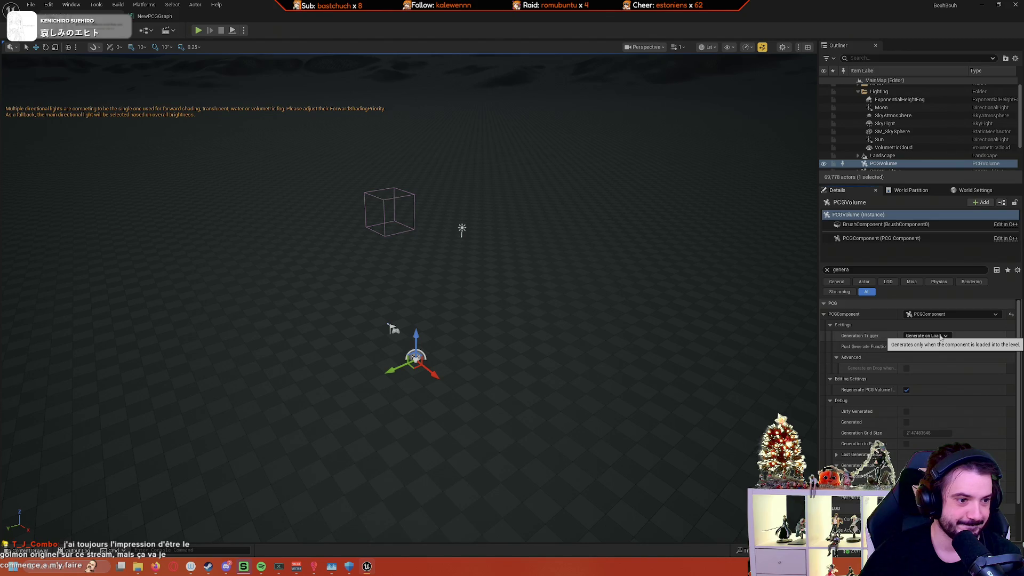
# Step: Review the volume's Debug and Generated Graph Output rows, and open NewPCGGraph from the Content Drawer
pyautogui.moveTo(707, 354)
pyautogui.mouseDown()
pyautogui.moveTo(689, 325)
pyautogui.moveTo(701, 314)
pyautogui.moveTo(694, 299)
pyautogui.moveTo(677, 304)
pyautogui.moveTo(688, 267)
pyautogui.moveTo(694, 288)
pyautogui.mouseUp()
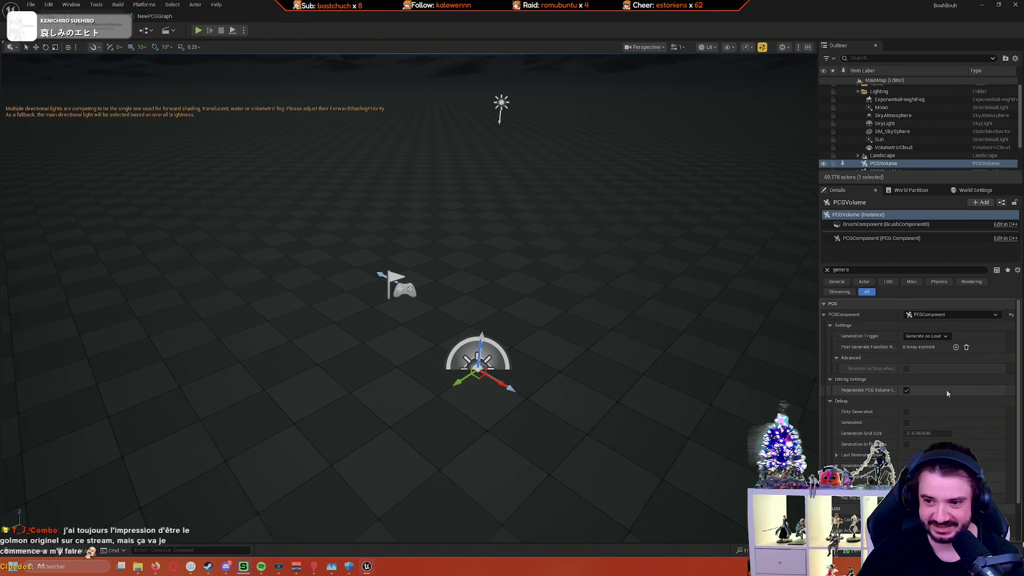
pyautogui.scroll(-3, 948, 390)
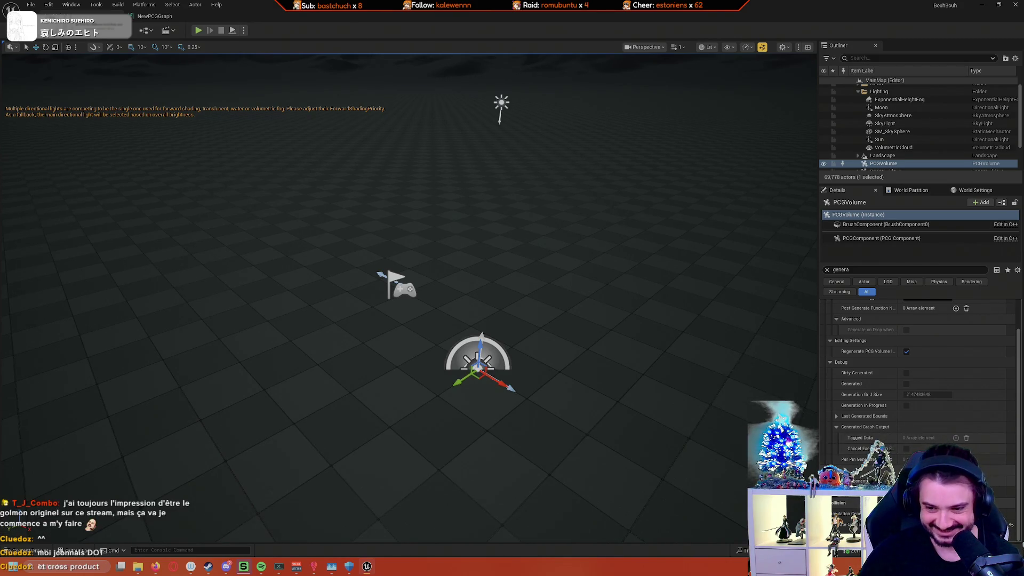
pyautogui.scroll(3, 920, 395)
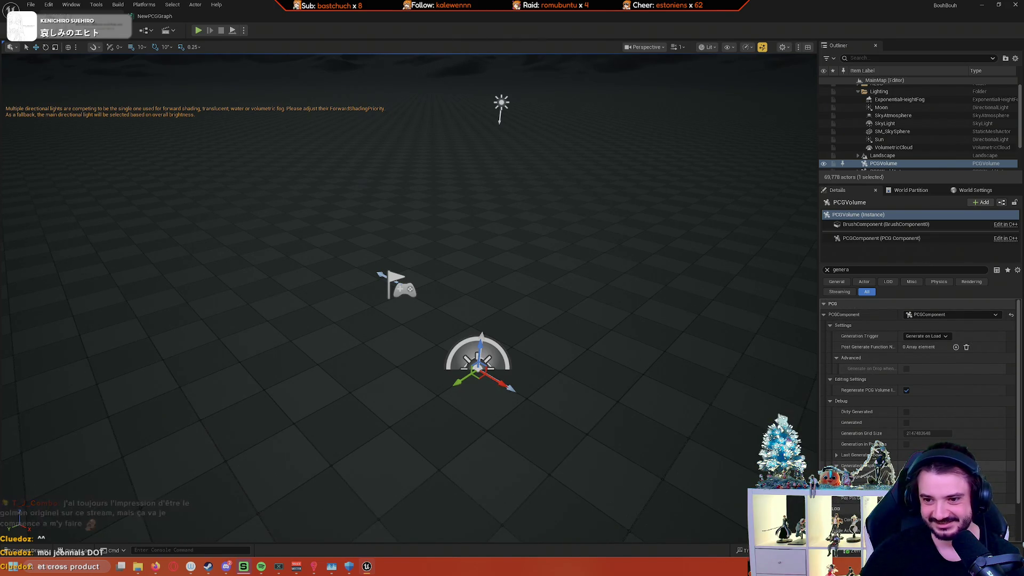
pyautogui.scroll(-3, 921, 368)
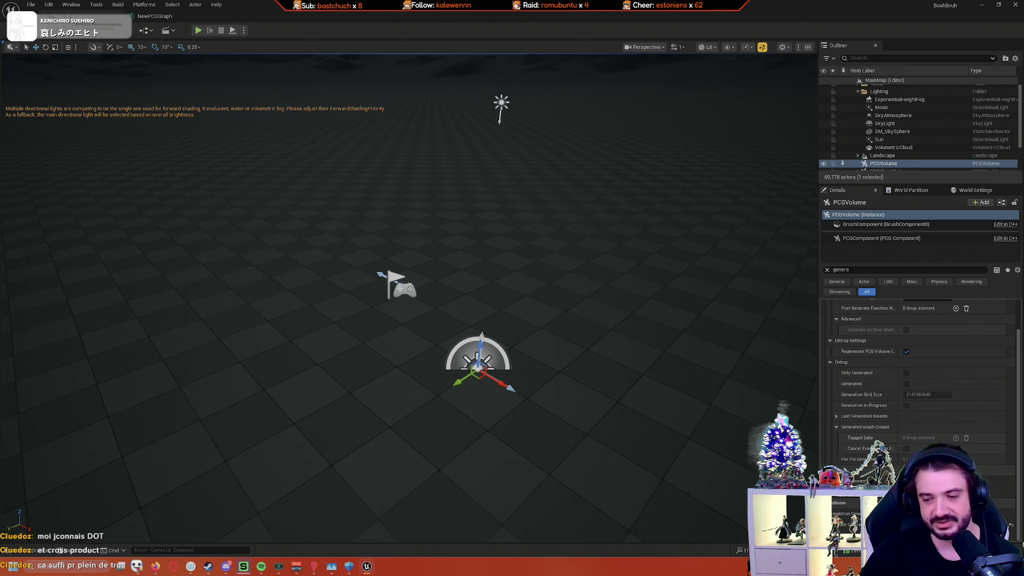
pyautogui.scroll(3, 920, 368)
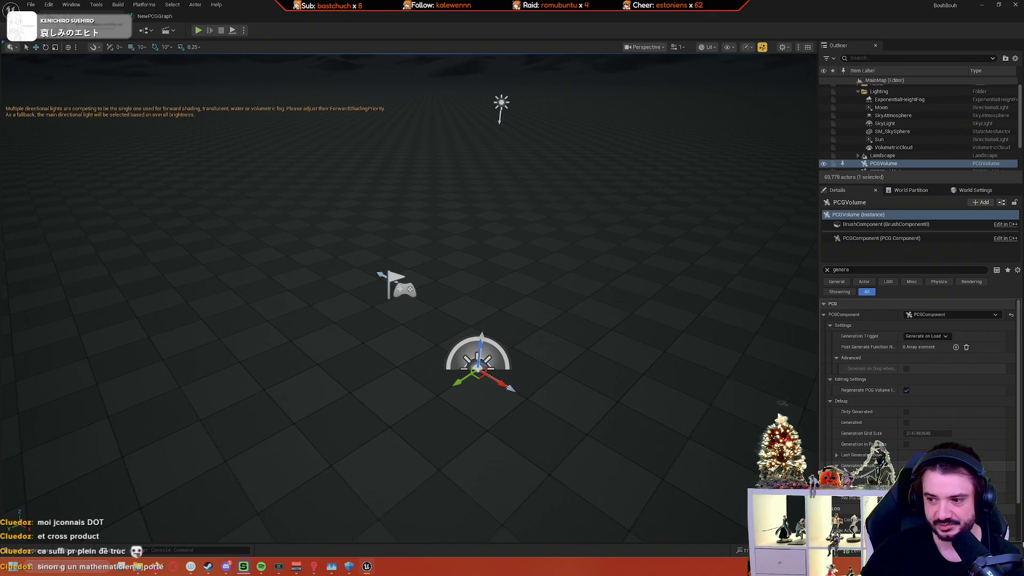
pyautogui.scroll(-3, 920, 374)
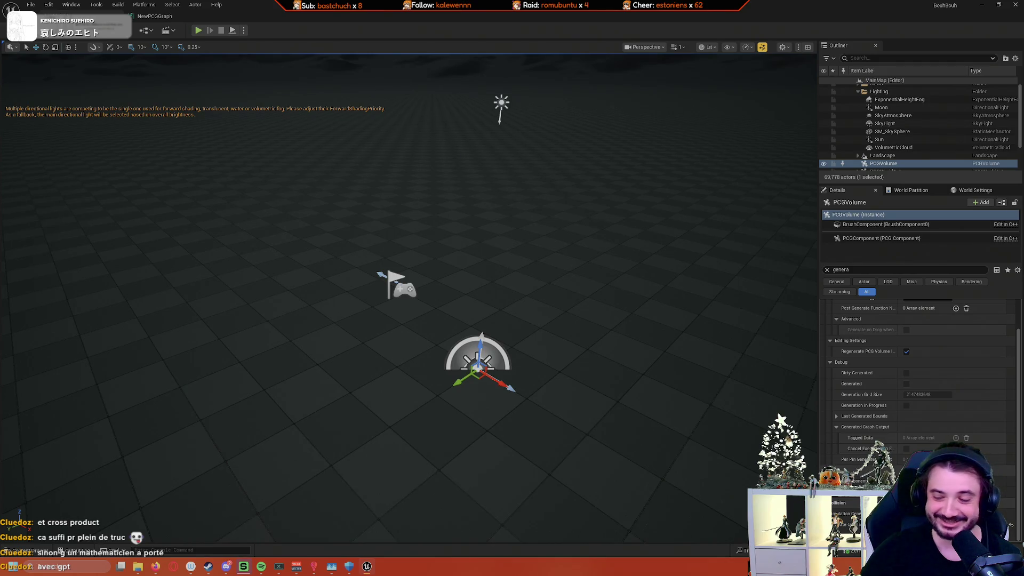
pyautogui.scroll(3, 920, 368)
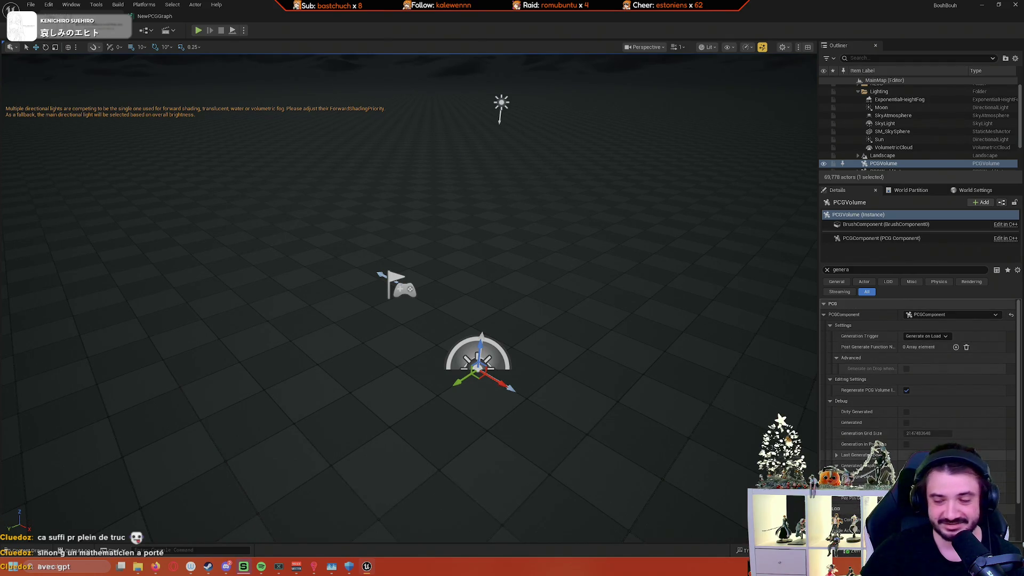
pyautogui.scroll(-3, 897, 459)
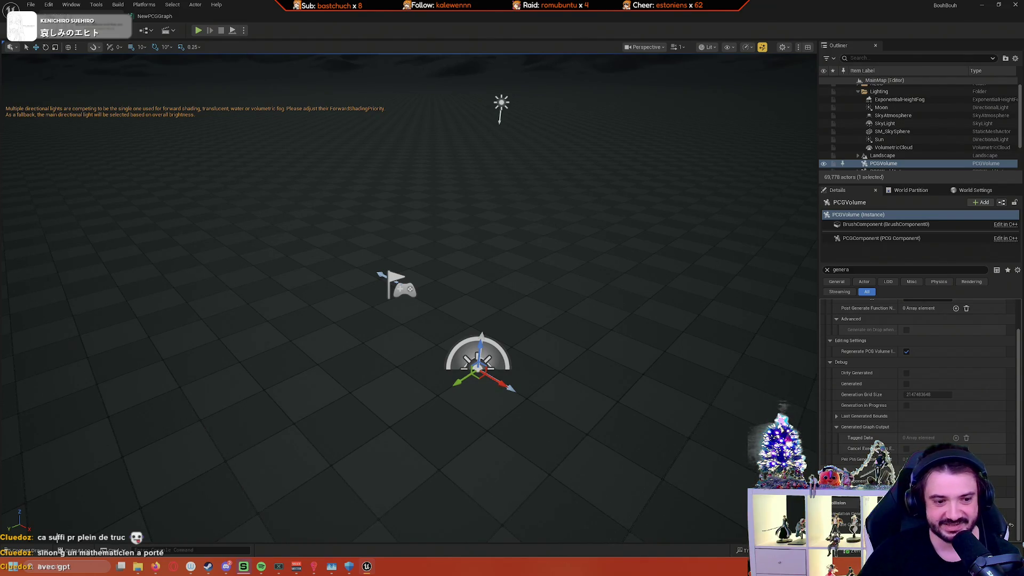
pyautogui.click(32, 550)
pyautogui.doubleClick(118, 507)
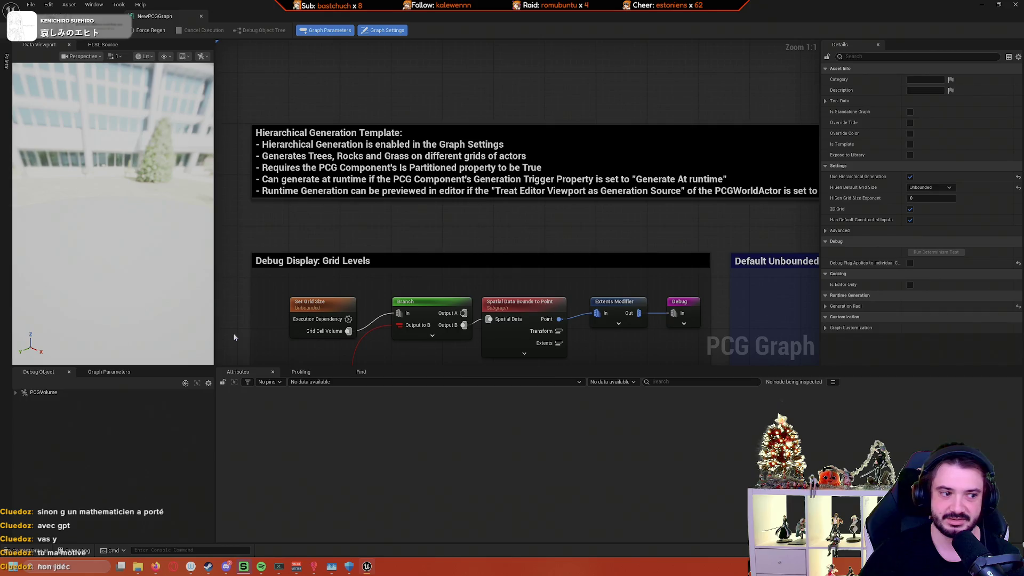
pyautogui.moveTo(388, 221); pyautogui.dragTo(354, 248)
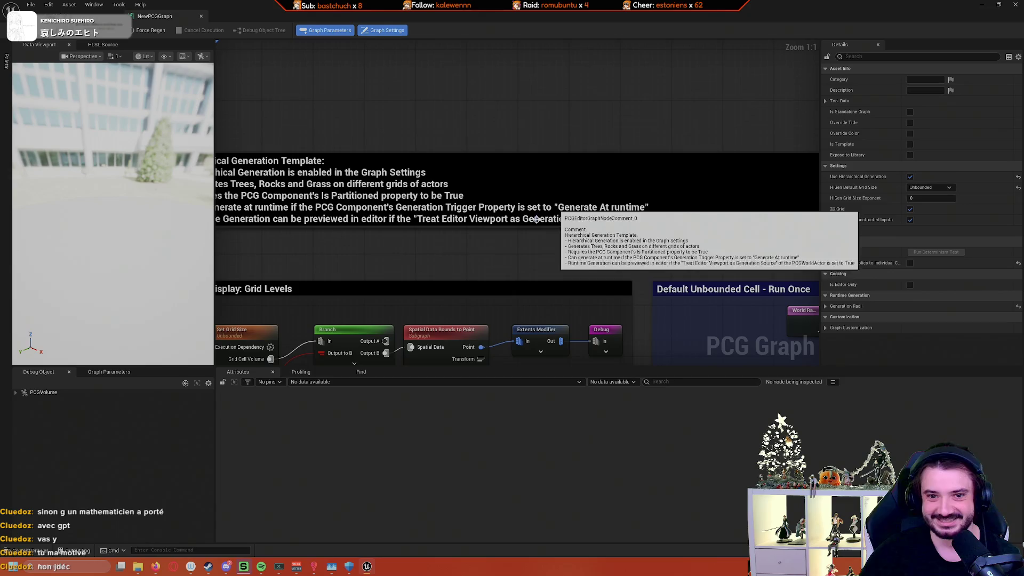
pyautogui.moveTo(444, 246)
pyautogui.mouseDown()
pyautogui.moveTo(537, 239)
pyautogui.moveTo(465, 246)
pyautogui.mouseUp()
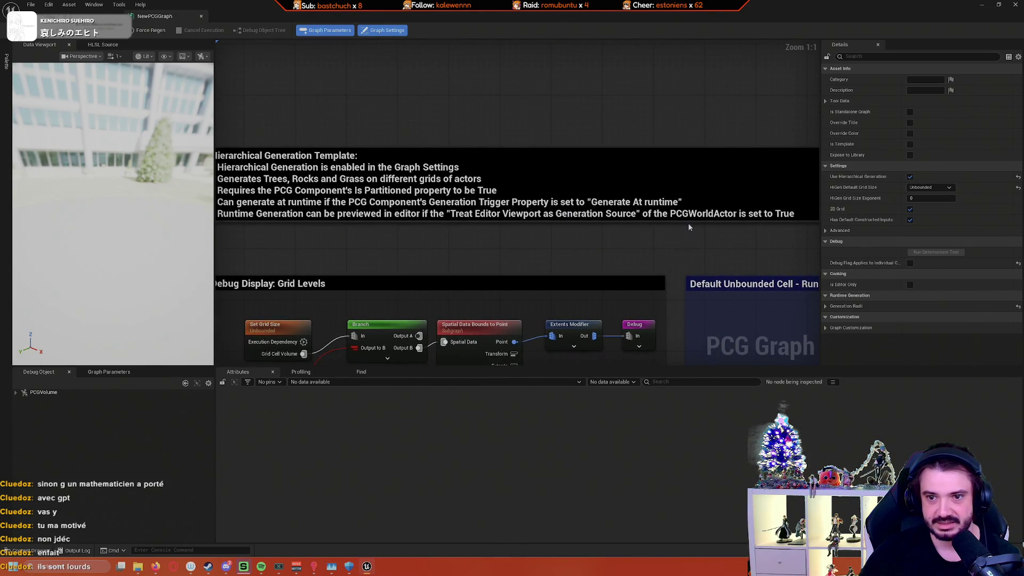
pyautogui.click(75, 16)
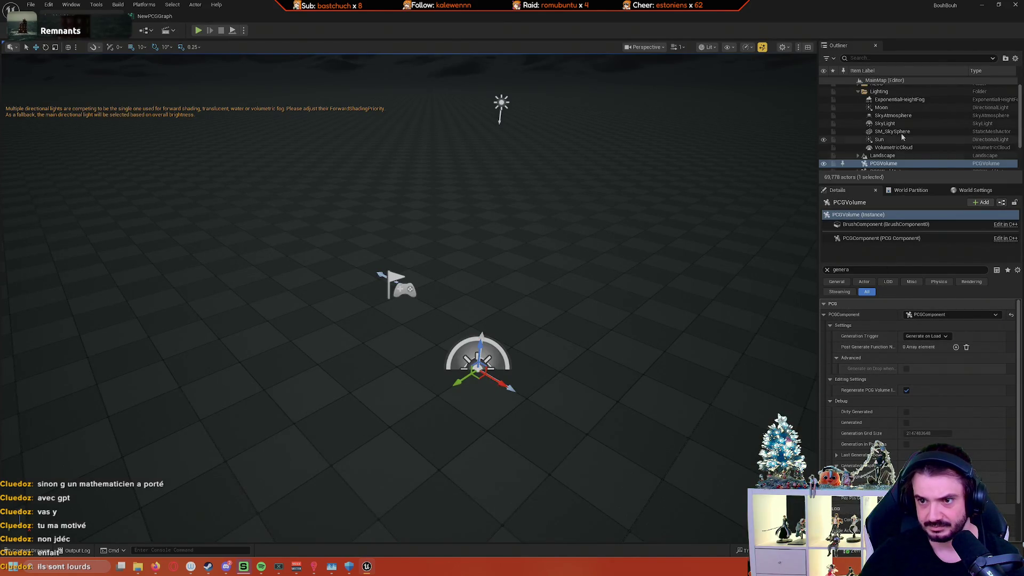
# Step: Select PCGWorldActor and enable Treat Editor Viewport as Generation Source
pyautogui.scroll(-1, 927, 145)
pyautogui.click(916, 154)
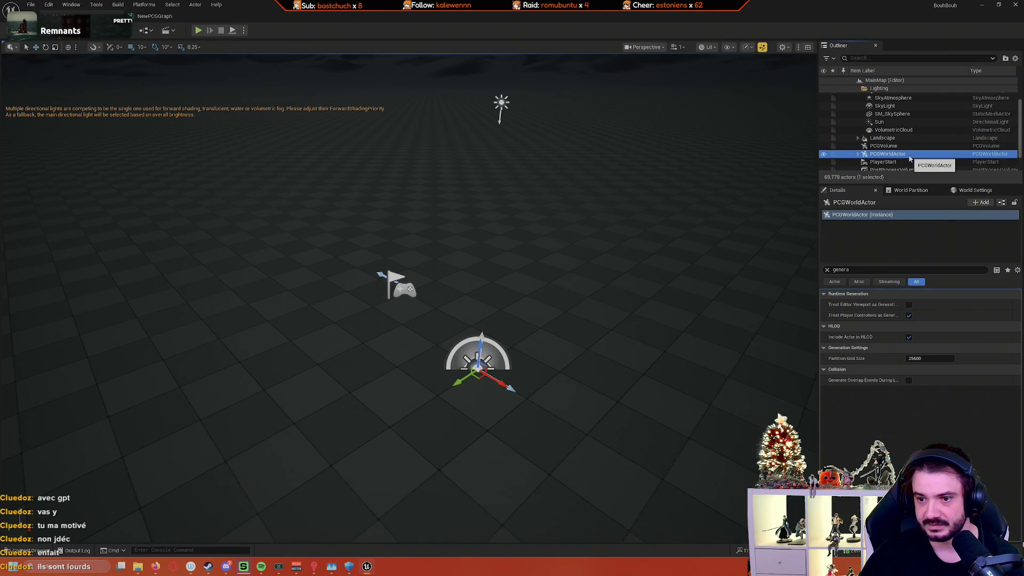
pyautogui.click(909, 304)
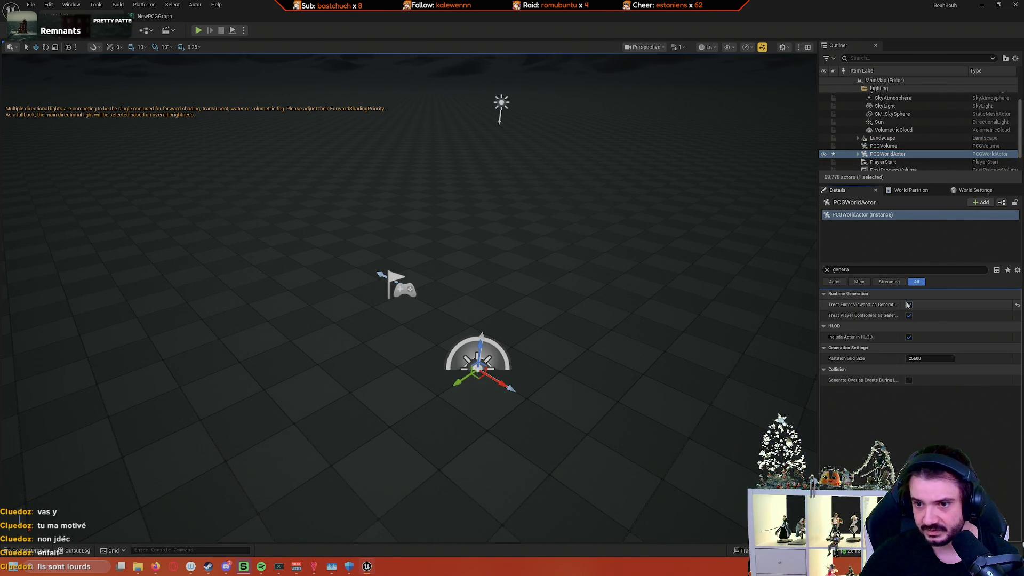
pyautogui.rightClick(656, 290)
pyautogui.press('Escape')
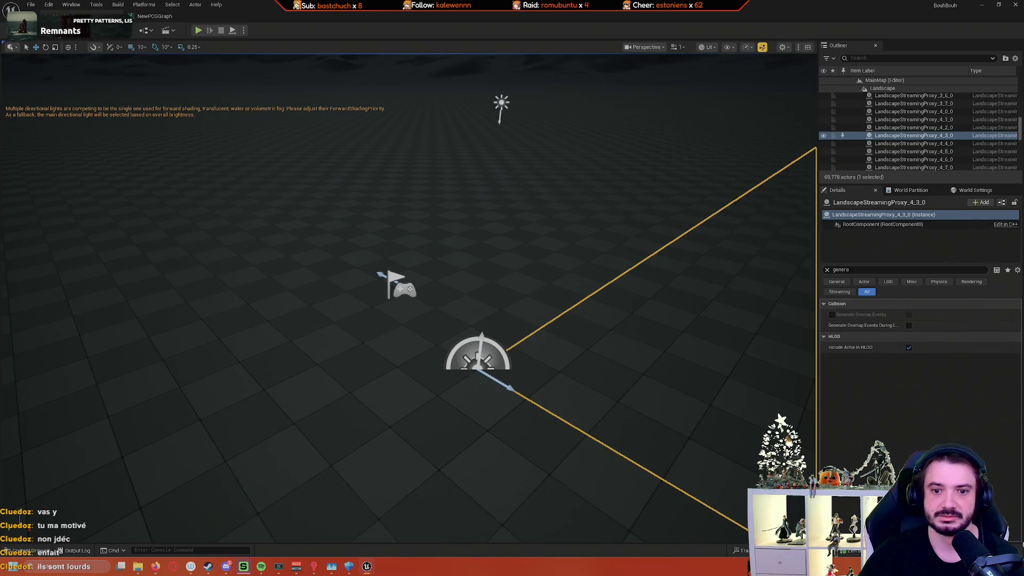
pyautogui.moveTo(633, 281); pyautogui.dragTo(667, 293)
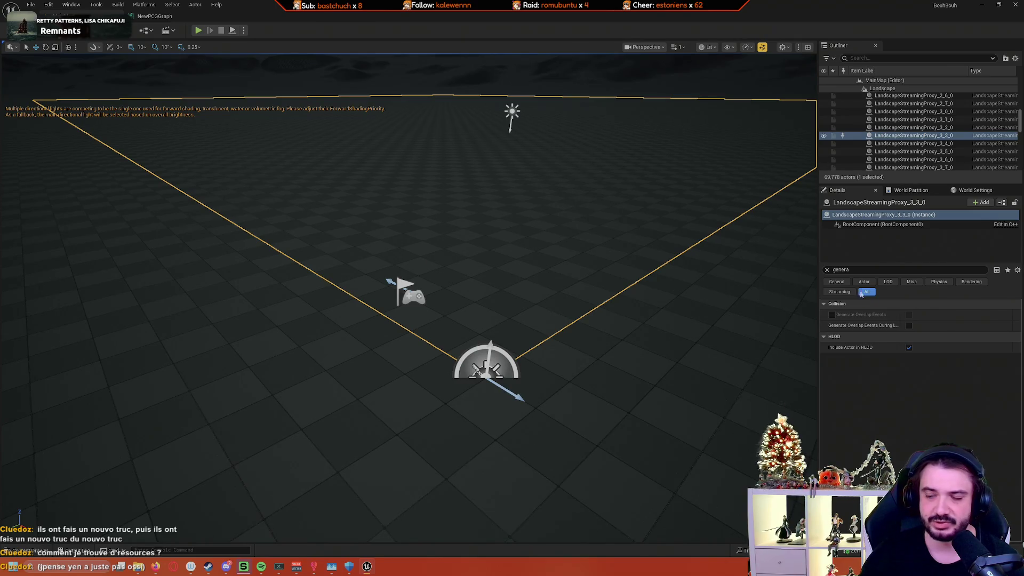
# Step: Clear the Details filter, collapse the Landscape proxies, and select PCGWorldActor
pyautogui.click(828, 269)
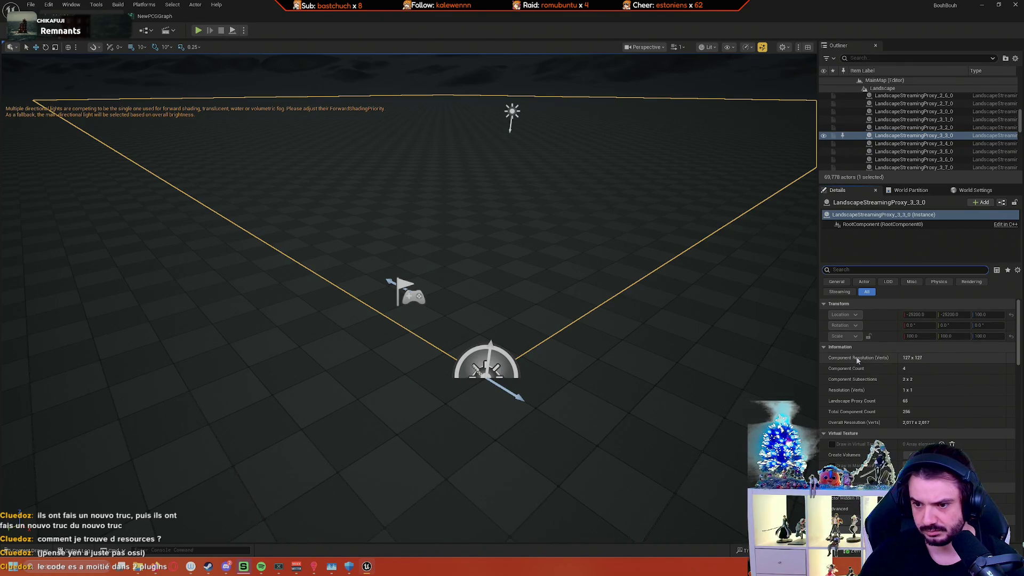
pyautogui.scroll(8, 955, 154)
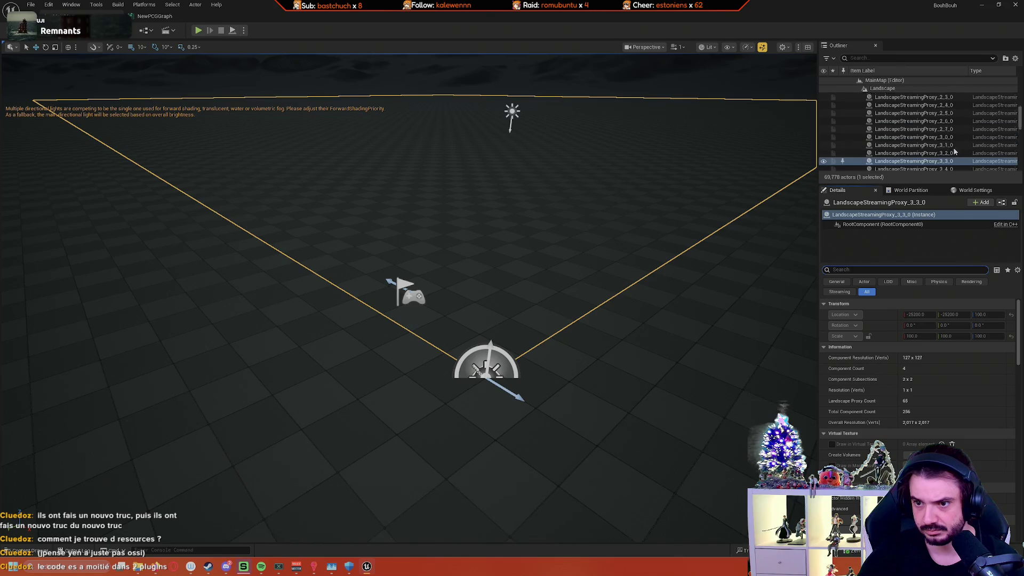
pyautogui.scroll(3, 957, 158)
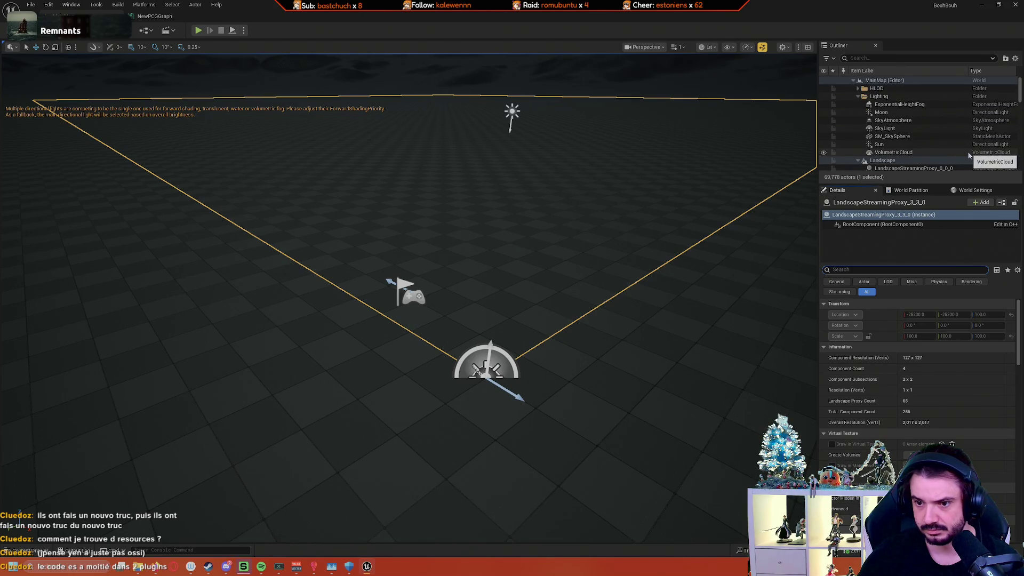
pyautogui.click(859, 160)
pyautogui.scroll(-1, 896, 155)
pyautogui.click(897, 155)
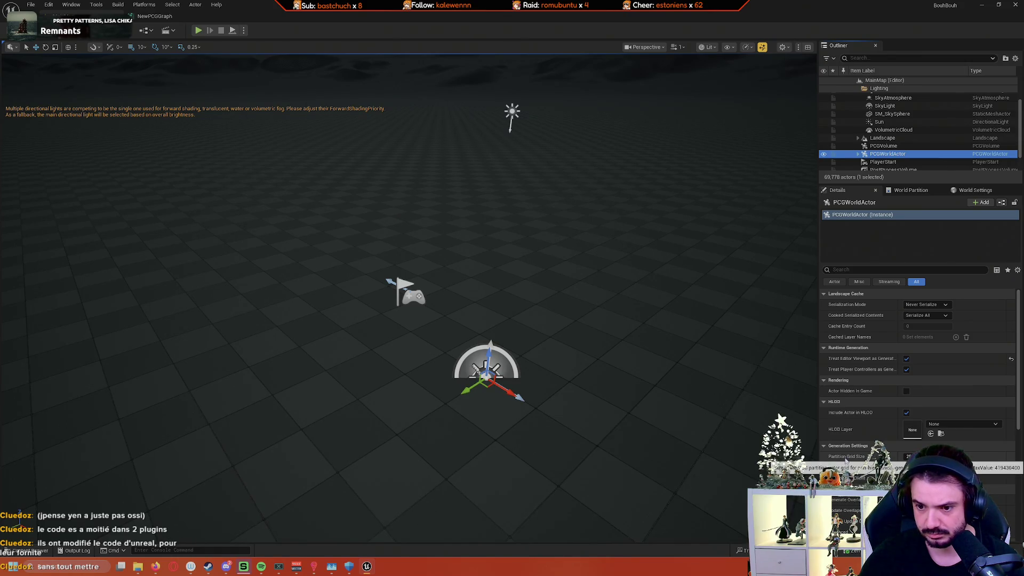
pyautogui.moveTo(846, 460)
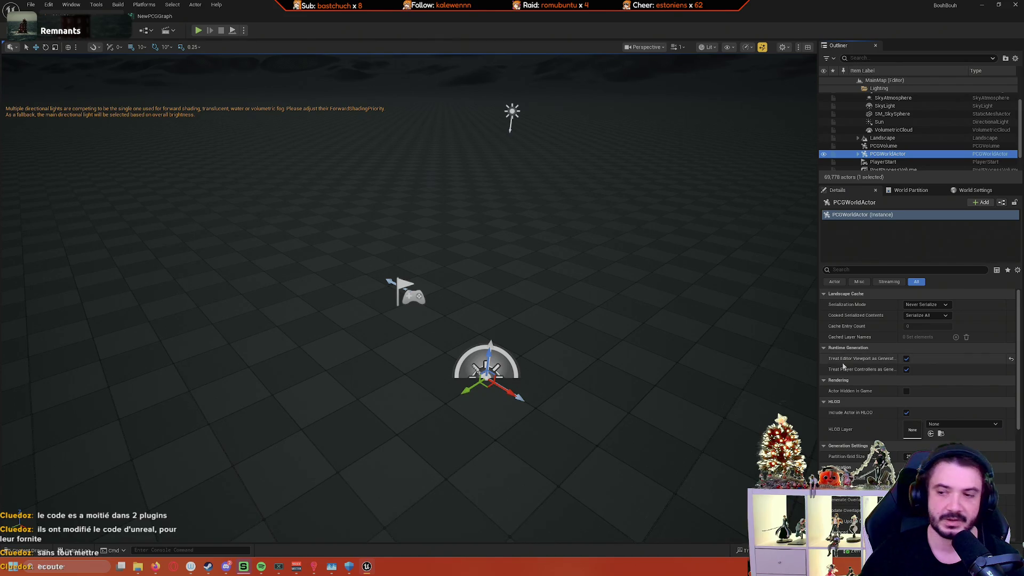
pyautogui.scroll(-1, 949, 160)
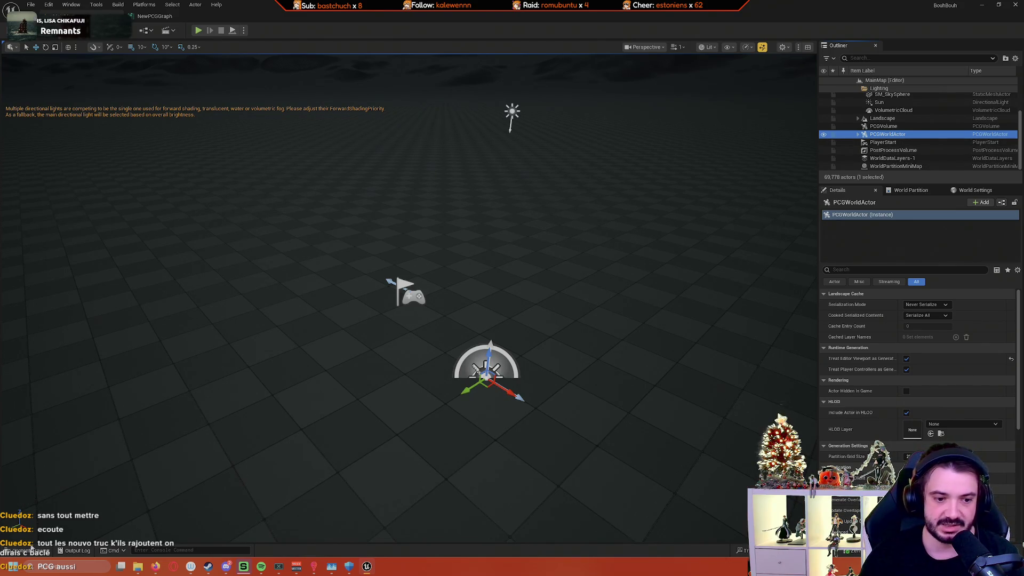
# Step: Open NewPCGGraph from the Content Drawer and pan to the Debug Display: Grid Levels nodes
pyautogui.click(29, 551)
pyautogui.doubleClick(121, 469)
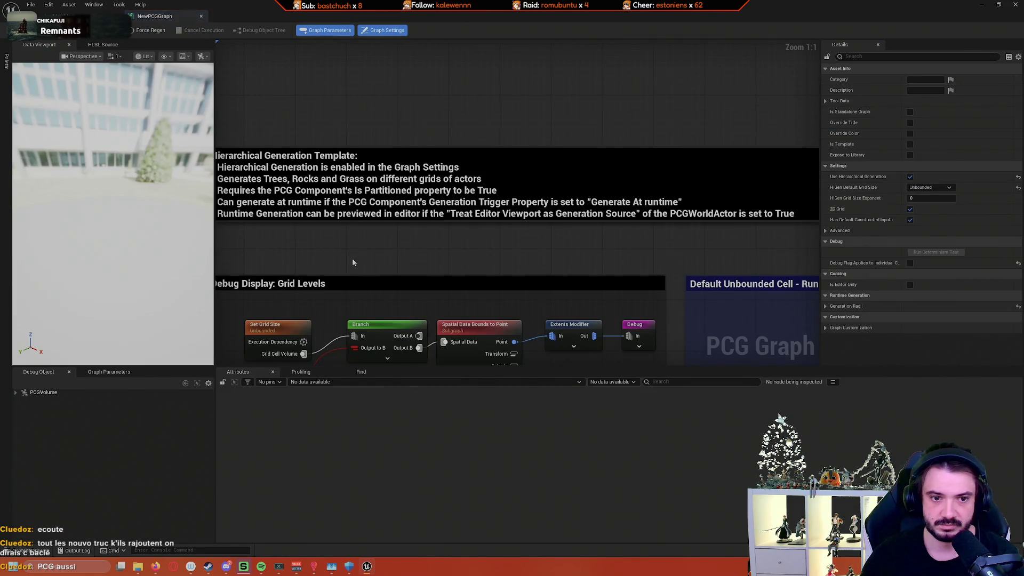
pyautogui.moveTo(352, 258); pyautogui.dragTo(550, 43)
pyautogui.moveTo(380, 189); pyautogui.dragTo(319, 206)
# Step: Pan across the graph past the grid debug, Trees and Grass On Ground groups
pyautogui.scroll(-2, 316, 207)
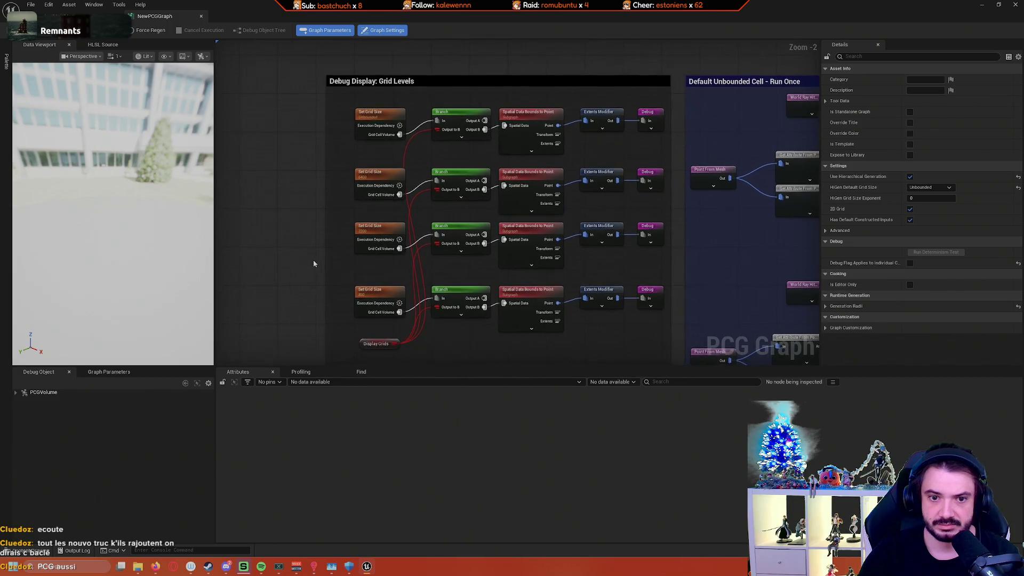
pyautogui.scroll(2, 316, 262)
pyautogui.moveTo(316, 263)
pyautogui.mouseDown()
pyautogui.moveTo(288, 268)
pyautogui.moveTo(259, 291)
pyautogui.moveTo(264, 326)
pyautogui.moveTo(257, 286)
pyautogui.mouseUp()
pyautogui.moveTo(611, 295)
pyautogui.mouseDown()
pyautogui.moveTo(526, 275)
pyautogui.moveTo(454, 289)
pyautogui.moveTo(523, 308)
pyautogui.moveTo(457, 97)
pyautogui.moveTo(470, 269)
pyautogui.moveTo(427, 325)
pyautogui.moveTo(234, 268)
pyautogui.mouseUp()
pyautogui.scroll(-3, 464, 291)
pyautogui.moveTo(439, 267); pyautogui.dragTo(281, 267)
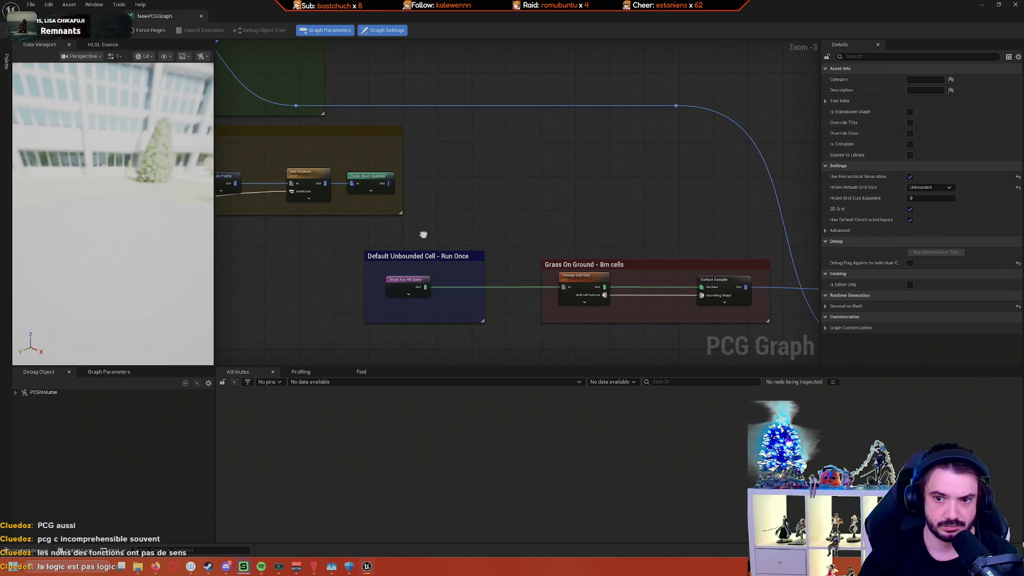
pyautogui.scroll(2, 427, 237)
# Step: Pan and zoom to the Rocks - 32m cells group's Point From Mesh nodes at 1:1
pyautogui.moveTo(434, 237)
pyautogui.mouseDown()
pyautogui.moveTo(449, 233)
pyautogui.moveTo(385, 237)
pyautogui.moveTo(763, 301)
pyautogui.mouseUp()
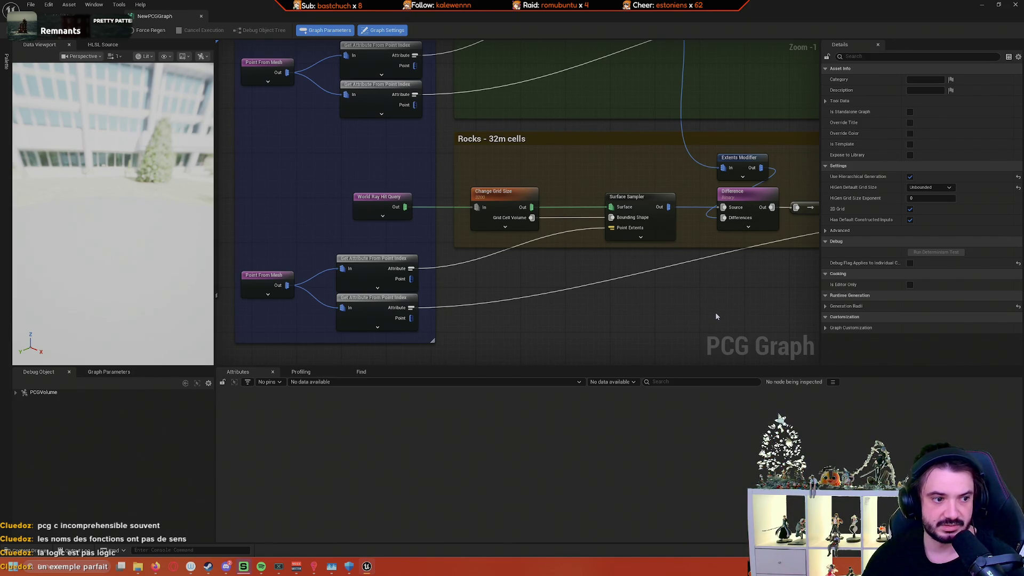
pyautogui.moveTo(723, 306); pyautogui.dragTo(747, 293)
pyautogui.scroll(1, 748, 293)
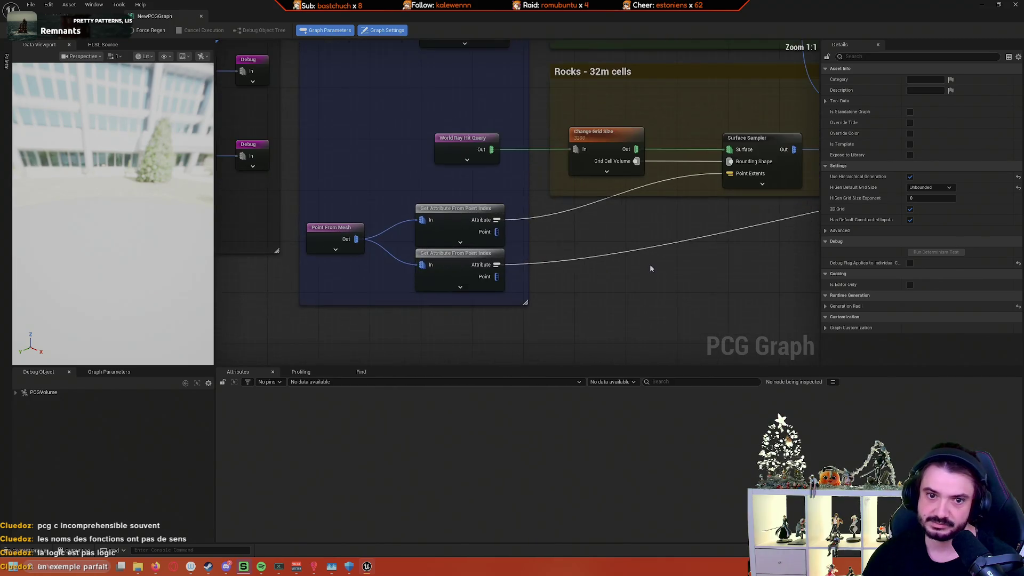
pyautogui.moveTo(594, 253); pyautogui.dragTo(731, 223)
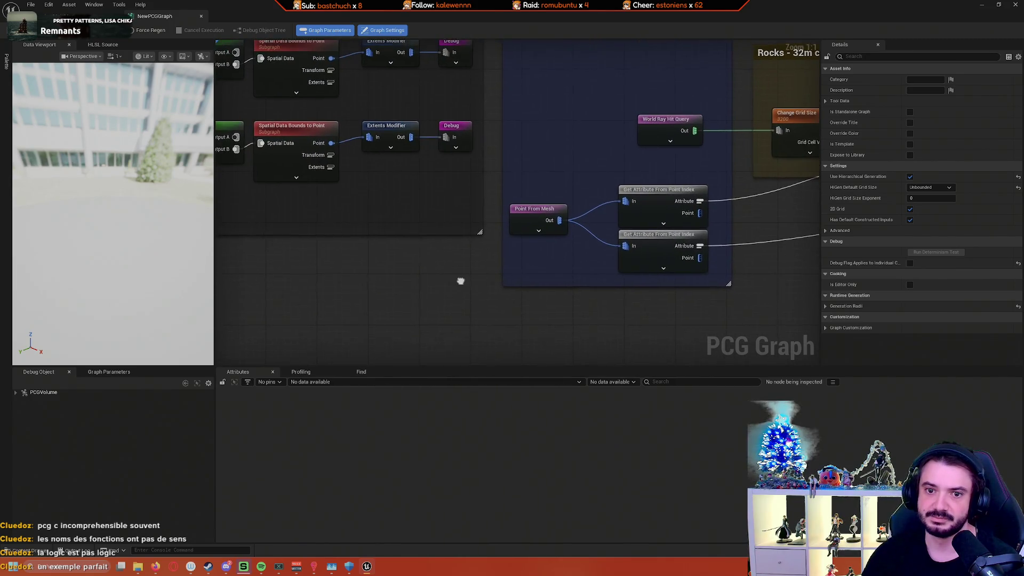
pyautogui.moveTo(462, 286)
pyautogui.mouseDown()
pyautogui.moveTo(481, 327)
pyautogui.moveTo(517, 336)
pyautogui.moveTo(625, 329)
pyautogui.moveTo(435, 340)
pyautogui.moveTo(462, 343)
pyautogui.mouseUp()
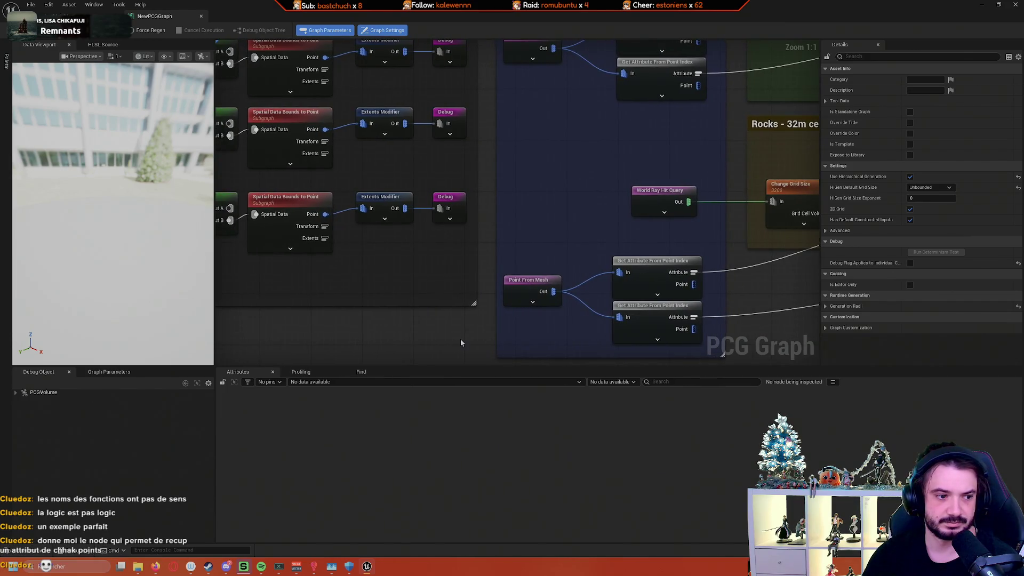
pyautogui.scroll(-1, 461, 342)
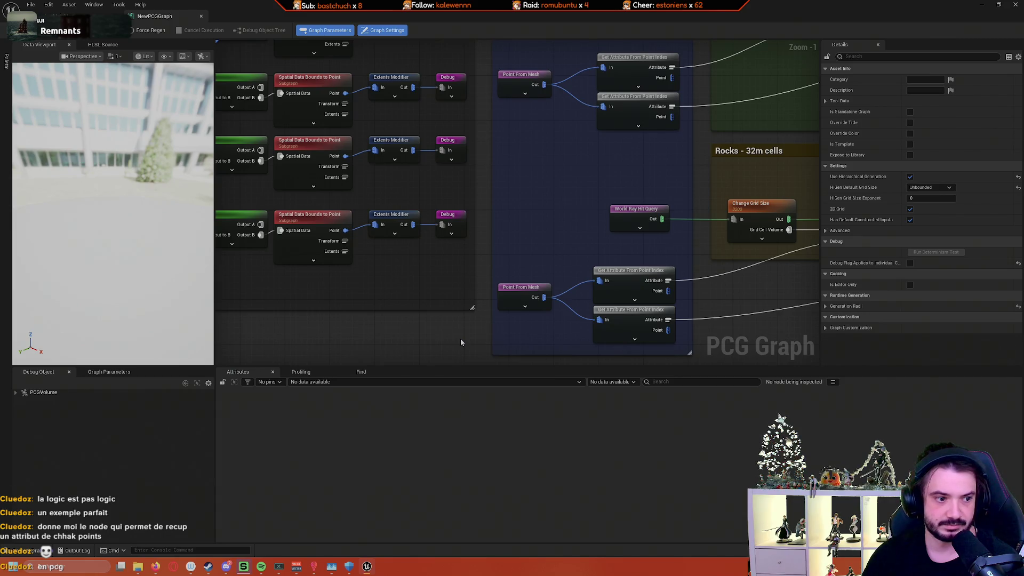
pyautogui.moveTo(467, 334); pyautogui.dragTo(418, 304)
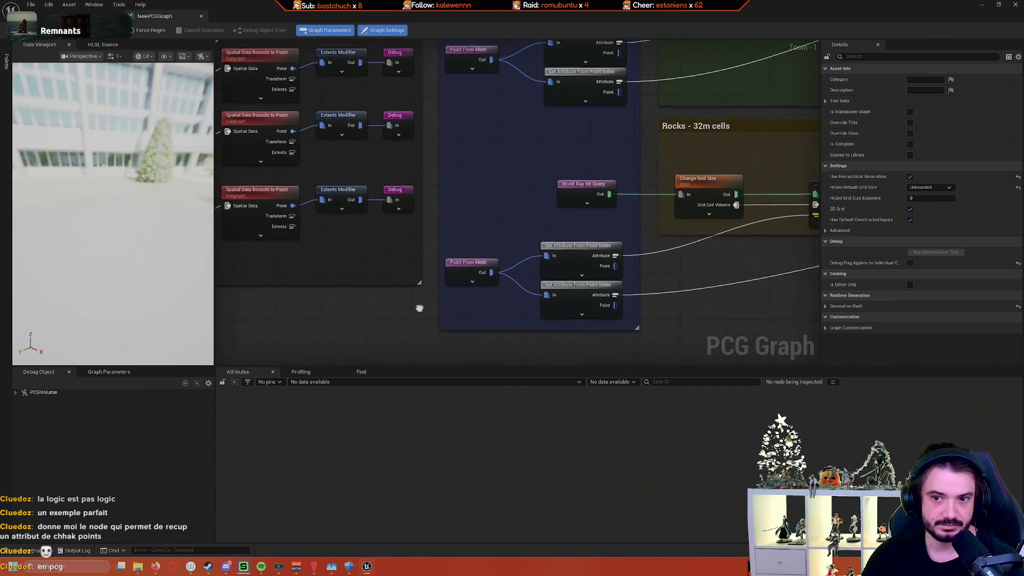
pyautogui.scroll(1, 419, 304)
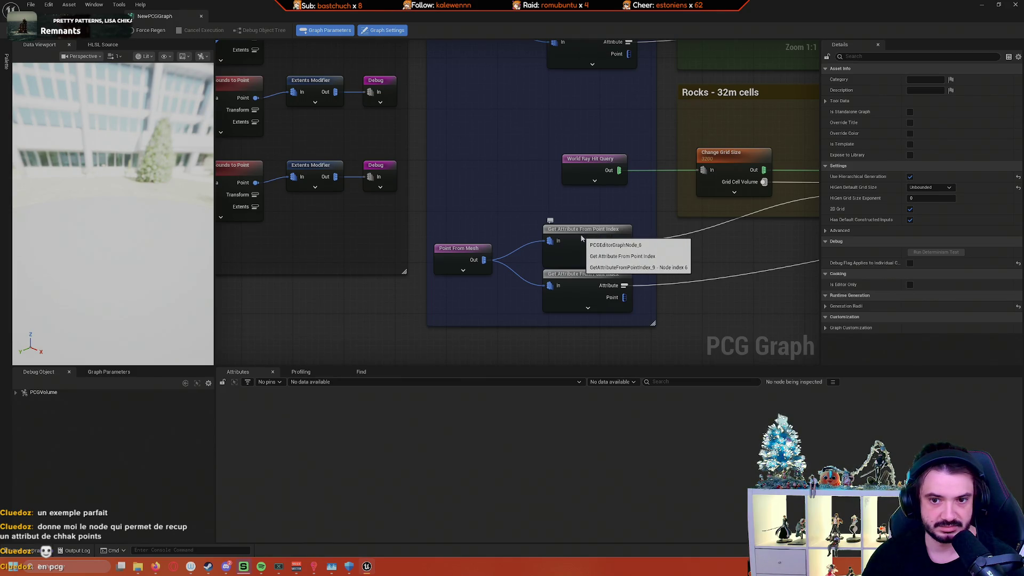
# Step: Expand and collapse the Get Attribute From Point Index node's hidden pins
pyautogui.moveTo(704, 244); pyautogui.dragTo(679, 252)
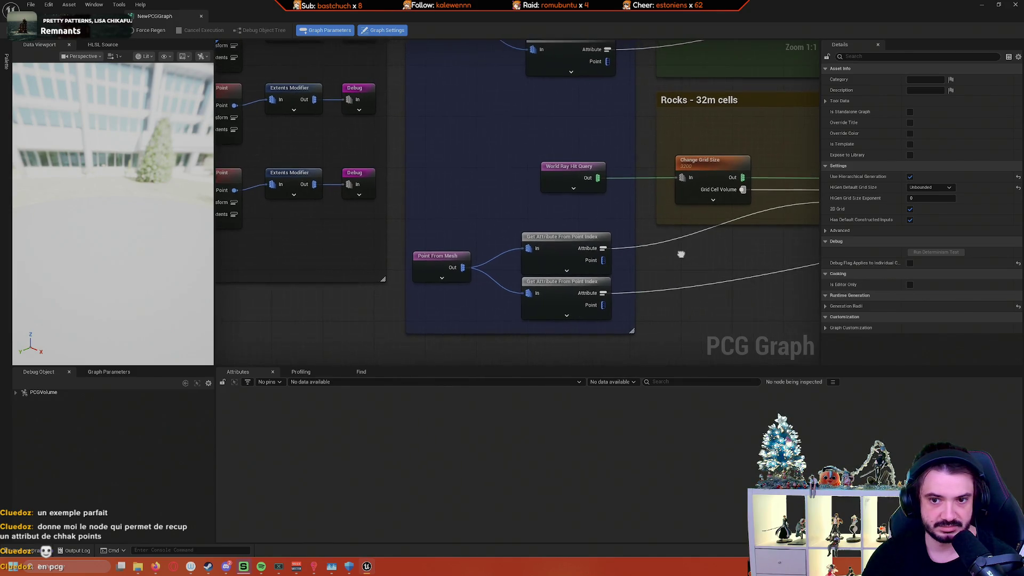
pyautogui.click(576, 273)
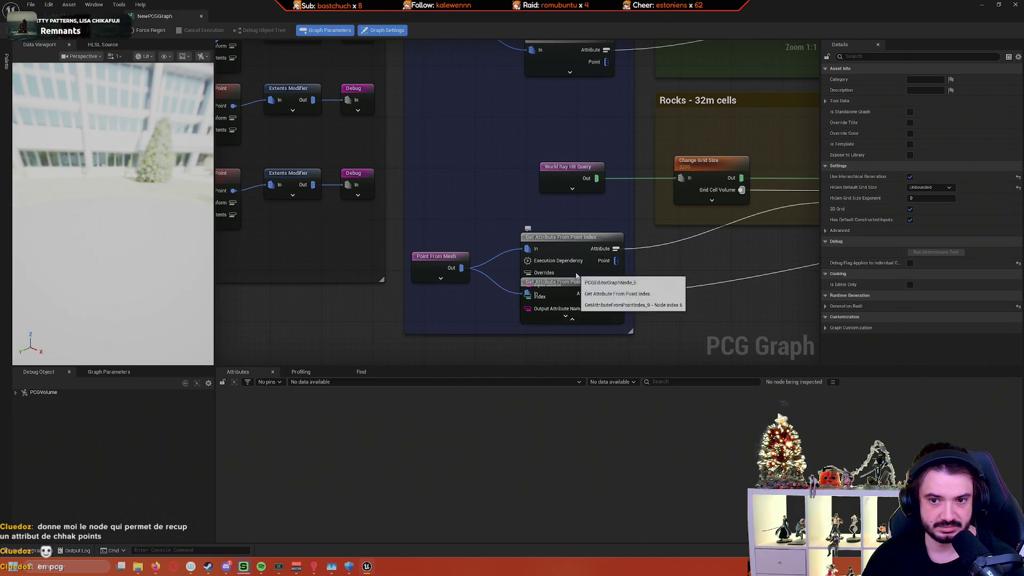
pyautogui.click(571, 321)
pyautogui.moveTo(685, 264)
pyautogui.mouseDown()
pyautogui.moveTo(618, 283)
pyautogui.moveTo(522, 288)
pyautogui.moveTo(607, 309)
pyautogui.mouseUp()
# Step: Zoom out to survey the graph, then zoom back in on the Point From Mesh nodes
pyautogui.scroll(-2, 523, 292)
pyautogui.scroll(-1, 607, 309)
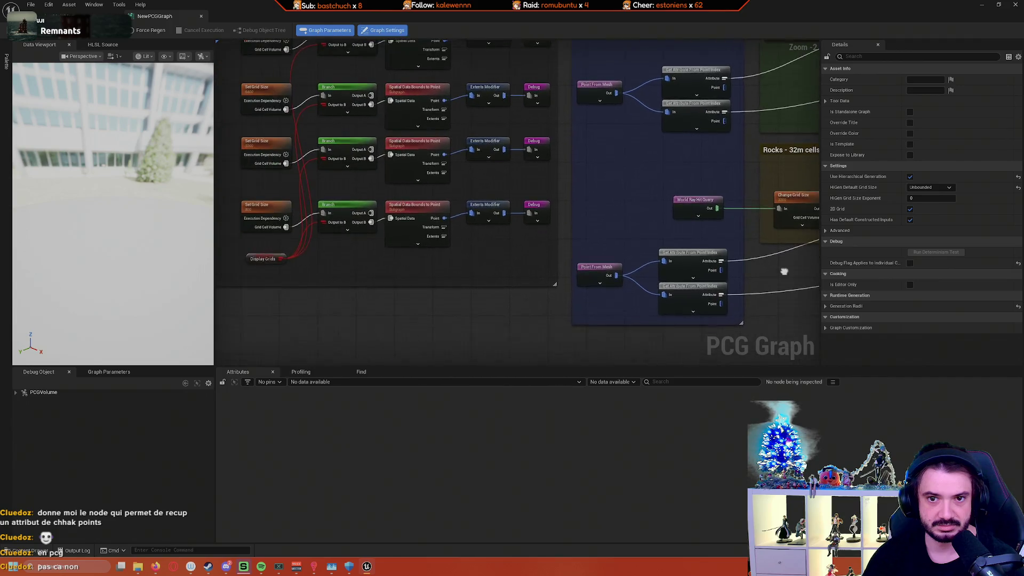
pyautogui.scroll(-1, 491, 328)
pyautogui.scroll(-2, 522, 352)
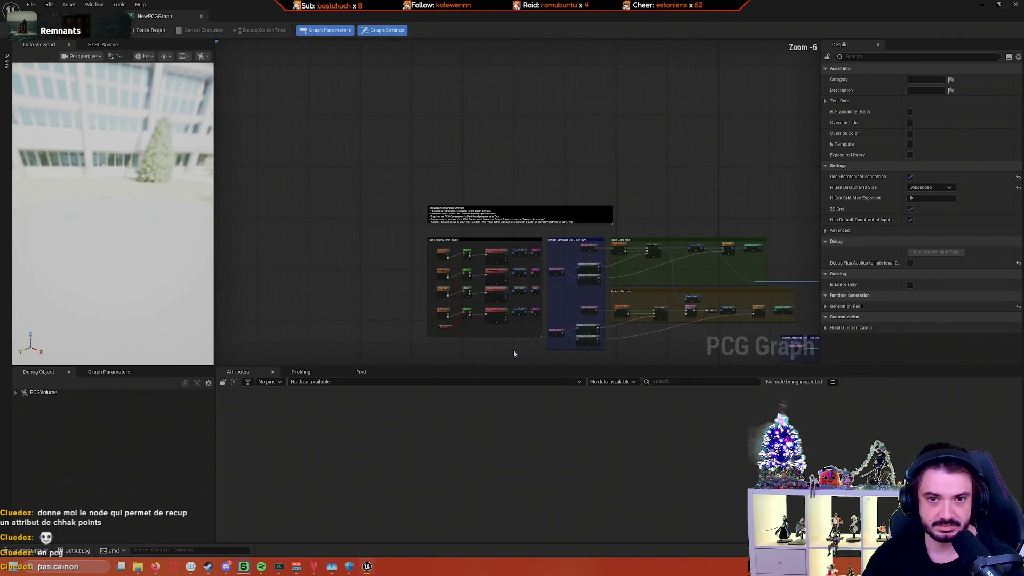
pyautogui.scroll(3, 512, 352)
pyautogui.moveTo(512, 338); pyautogui.dragTo(325, 249)
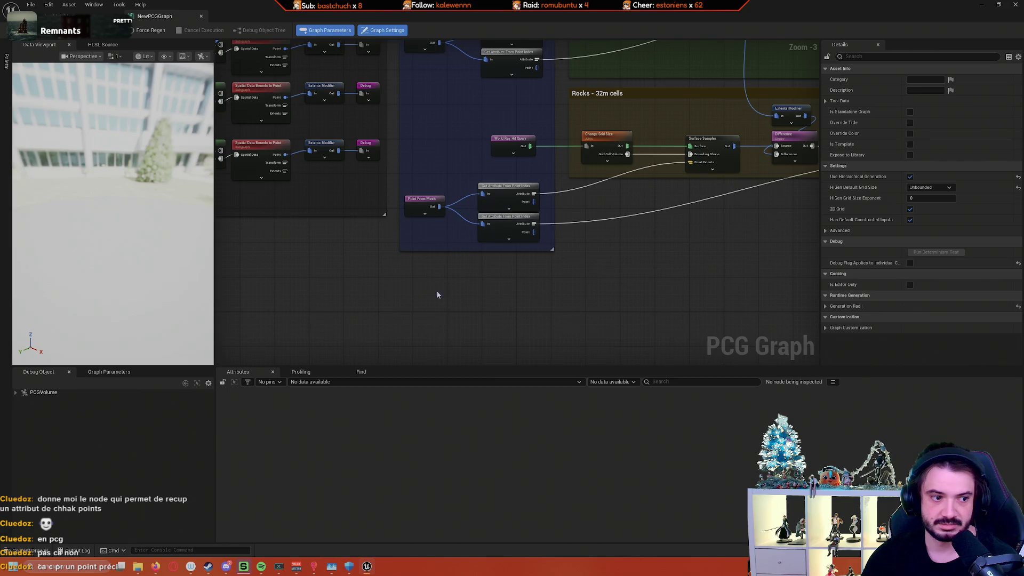
pyautogui.scroll(-1, 448, 292)
pyautogui.scroll(2, 459, 291)
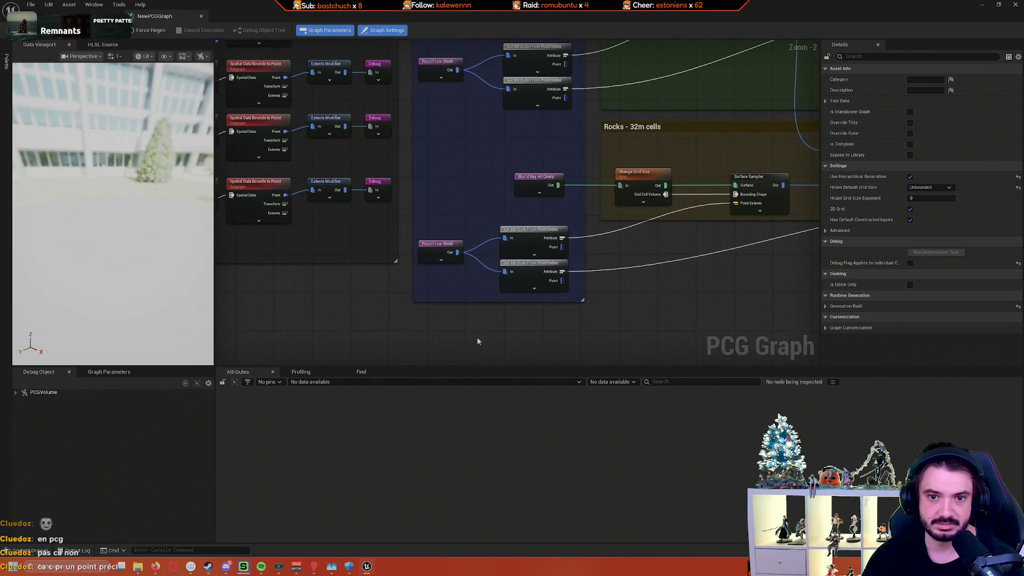
pyautogui.moveTo(477, 337); pyautogui.dragTo(629, 355)
pyautogui.scroll(-2, 544, 338)
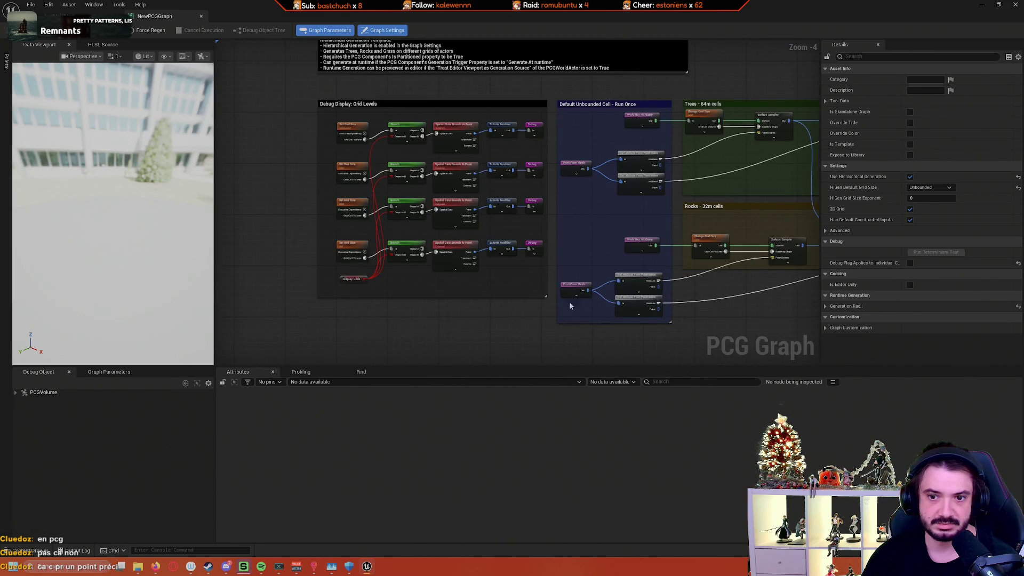
pyautogui.scroll(3, 603, 300)
pyautogui.scroll(1, 604, 301)
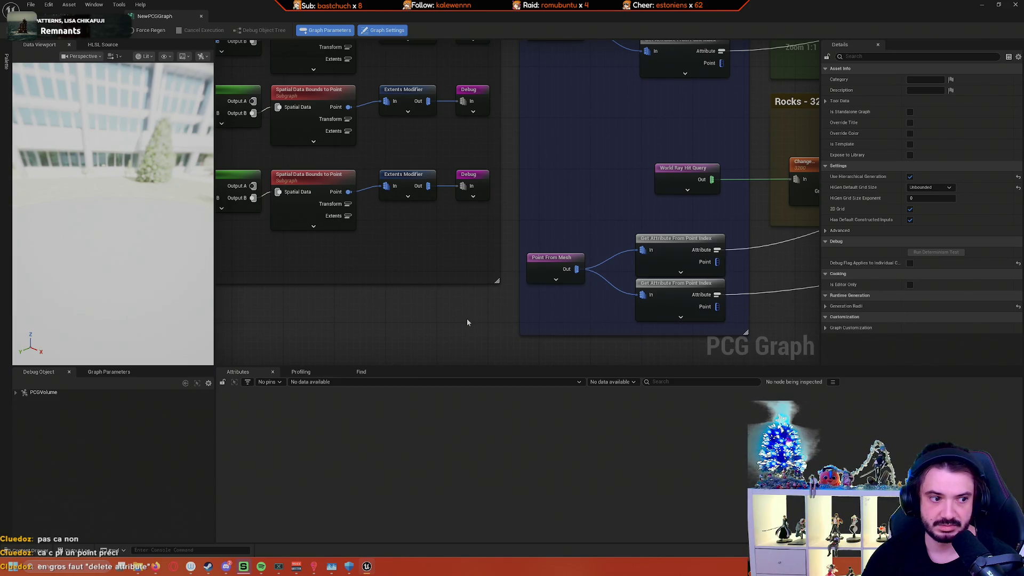
pyautogui.moveTo(466, 319)
pyautogui.mouseDown()
pyautogui.moveTo(482, 315)
pyautogui.moveTo(484, 299)
pyautogui.moveTo(455, 280)
pyautogui.mouseUp()
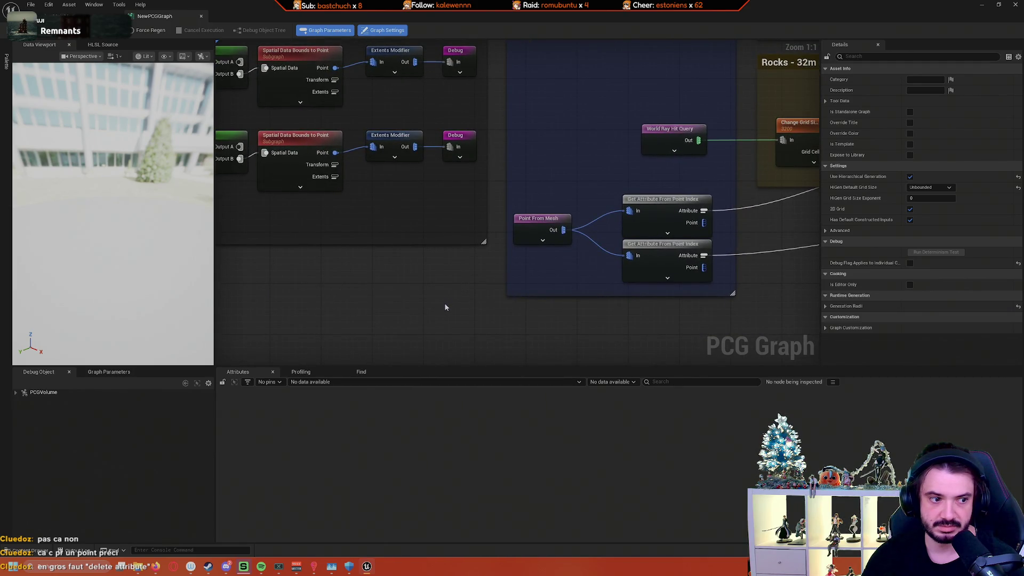
pyautogui.rightClick(446, 307)
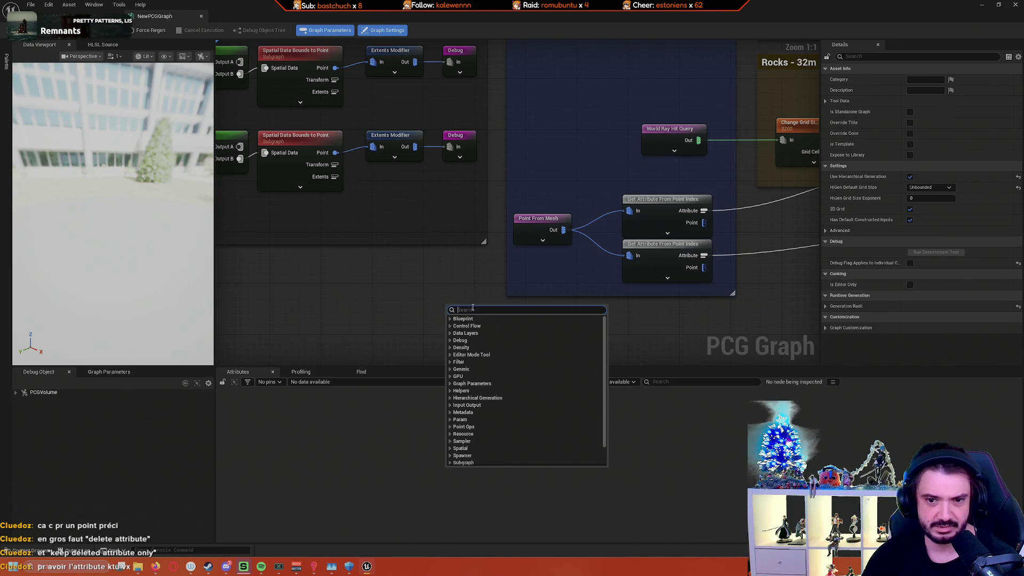
pyautogui.write('a')
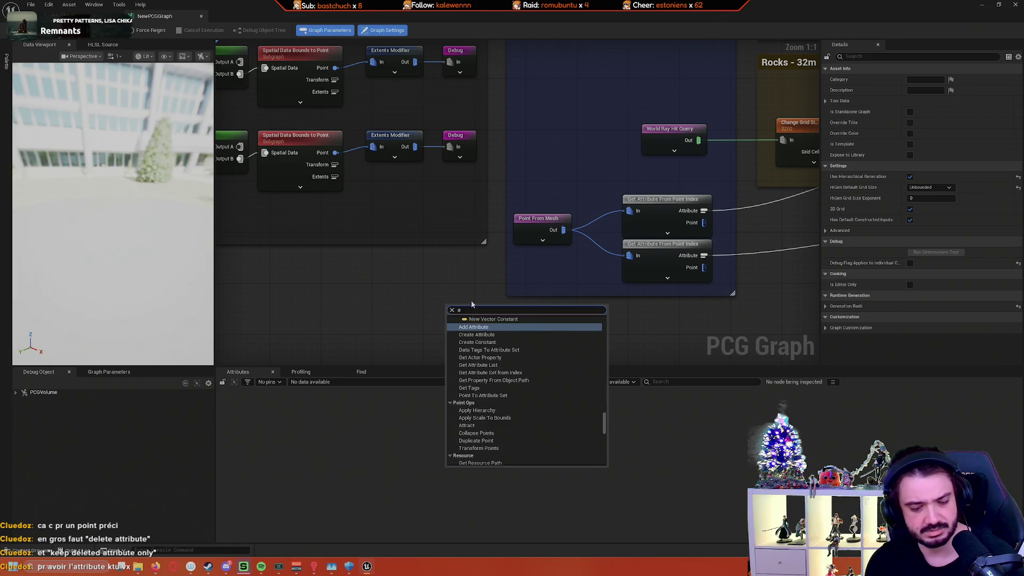
pyautogui.write('ttribute')
pyautogui.scroll(4, 581, 428)
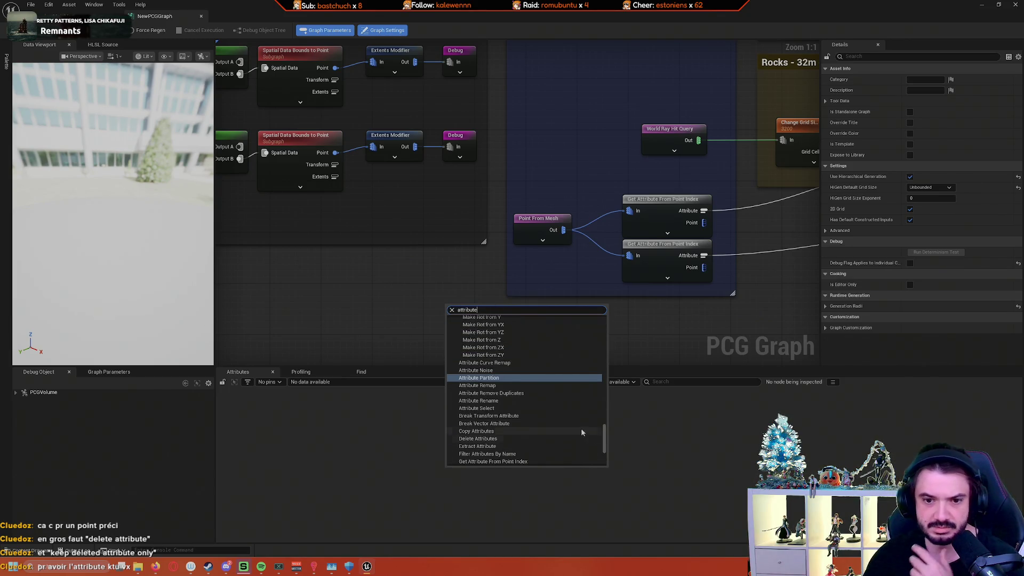
pyautogui.hotkey('ctrl', 'BackSpace')
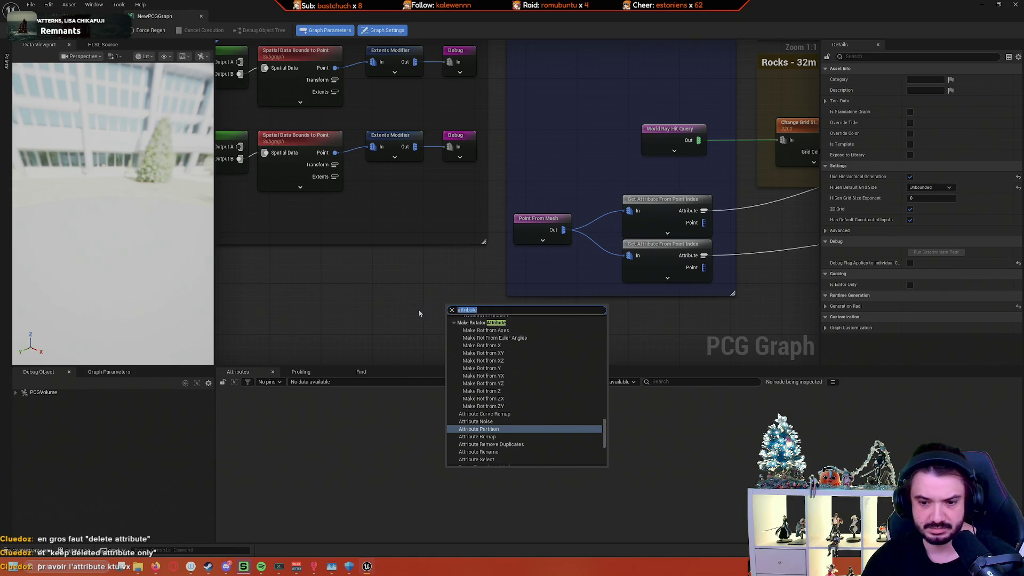
pyautogui.write('get att')
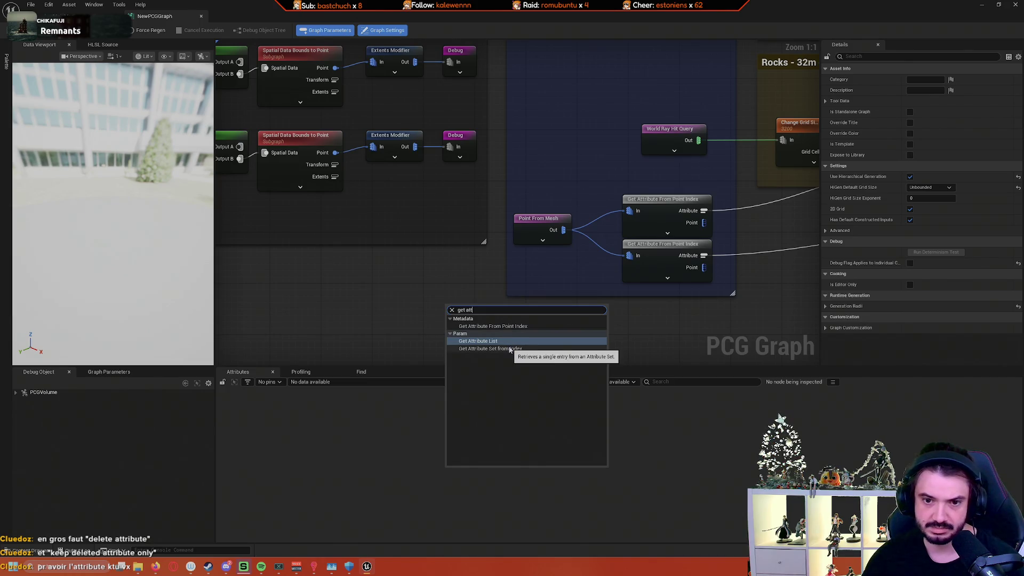
pyautogui.click(522, 327)
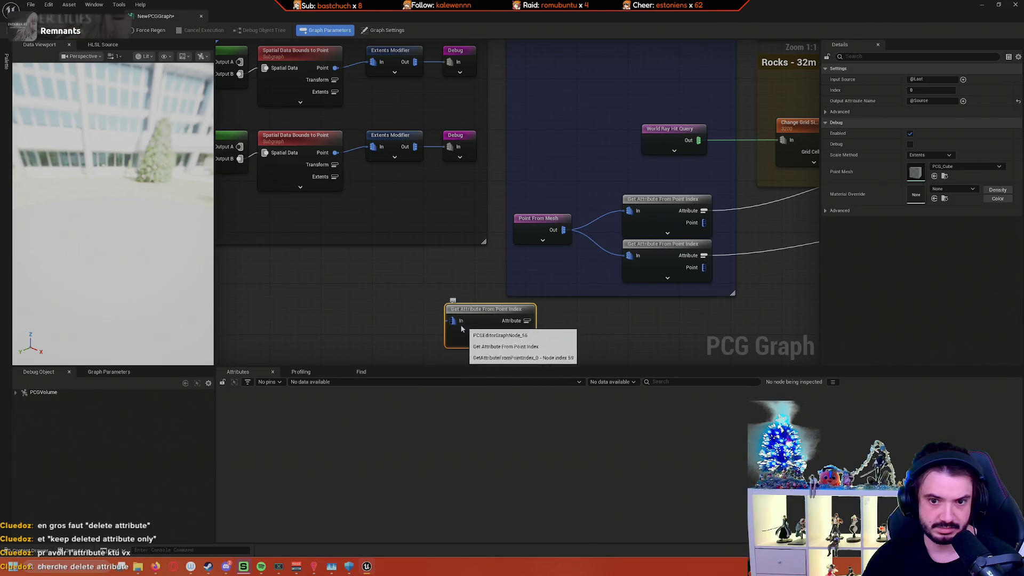
pyautogui.moveTo(453, 321); pyautogui.dragTo(406, 330)
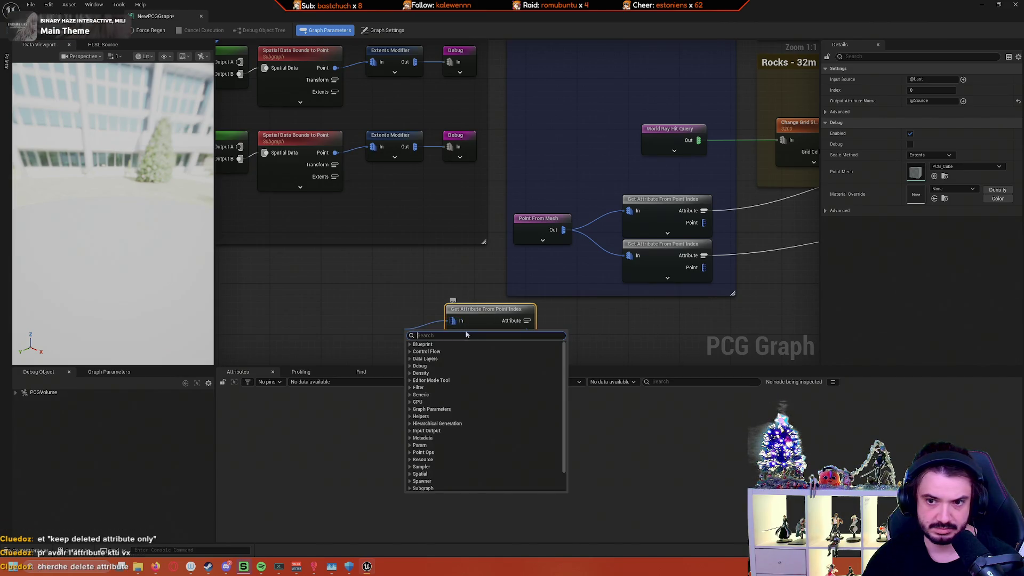
pyautogui.write('point')
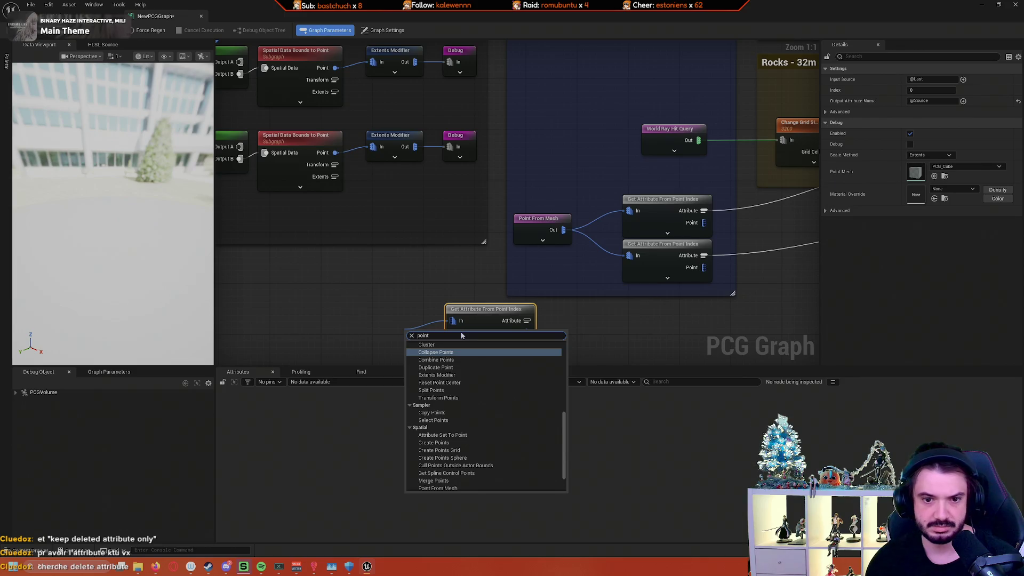
pyautogui.scroll(3, 498, 406)
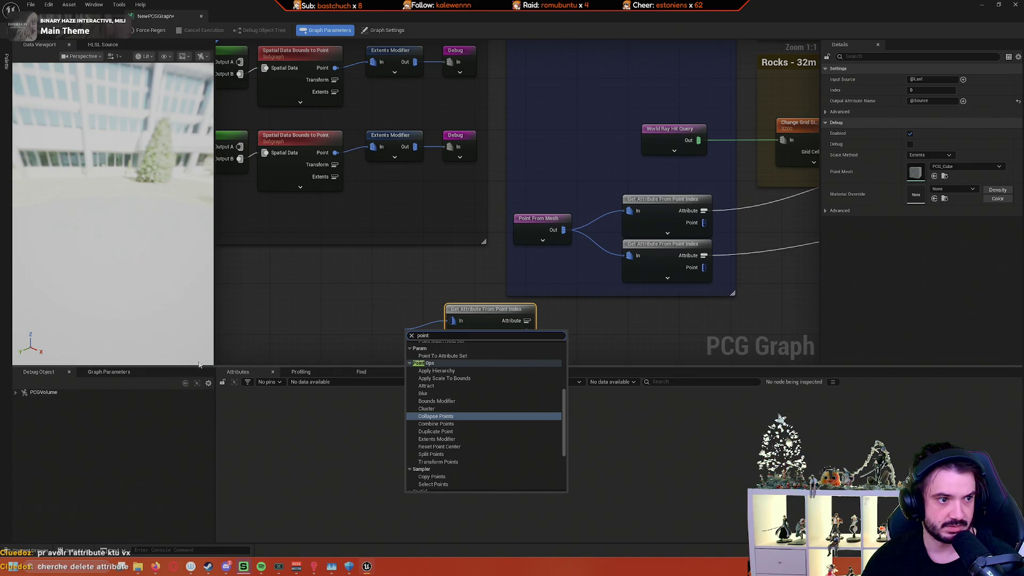
pyautogui.click(315, 356)
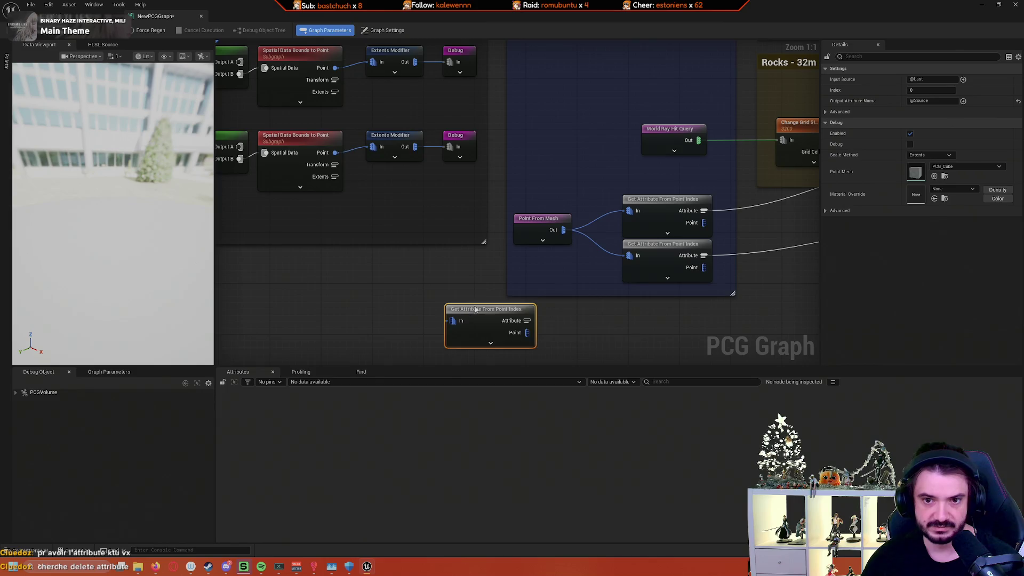
pyautogui.press('Delete')
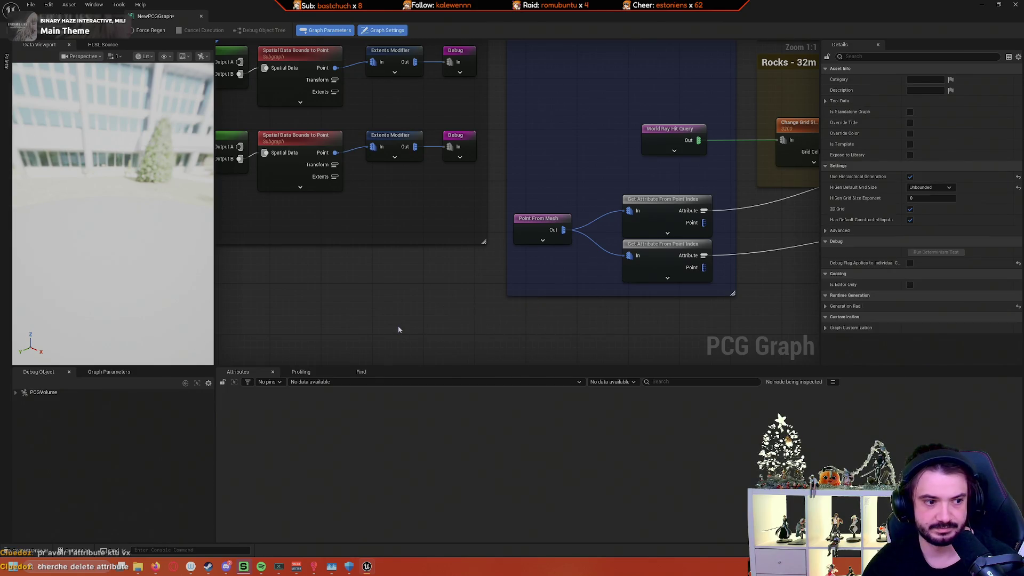
pyautogui.rightClick(461, 314)
# Step: Add a Delete Attributes node in empty graph space by searching 'delet'
pyautogui.write('de')
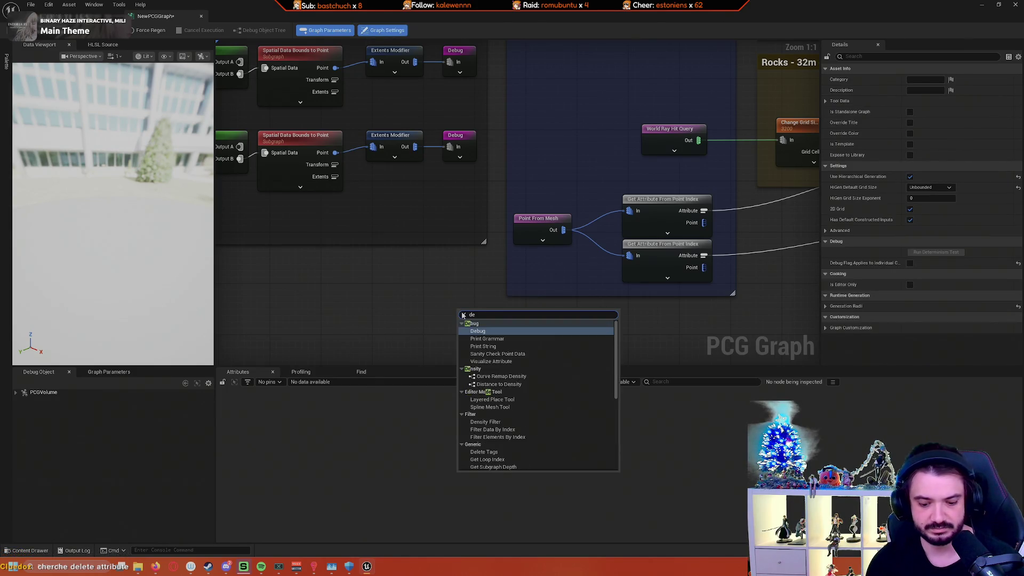
pyautogui.write('let')
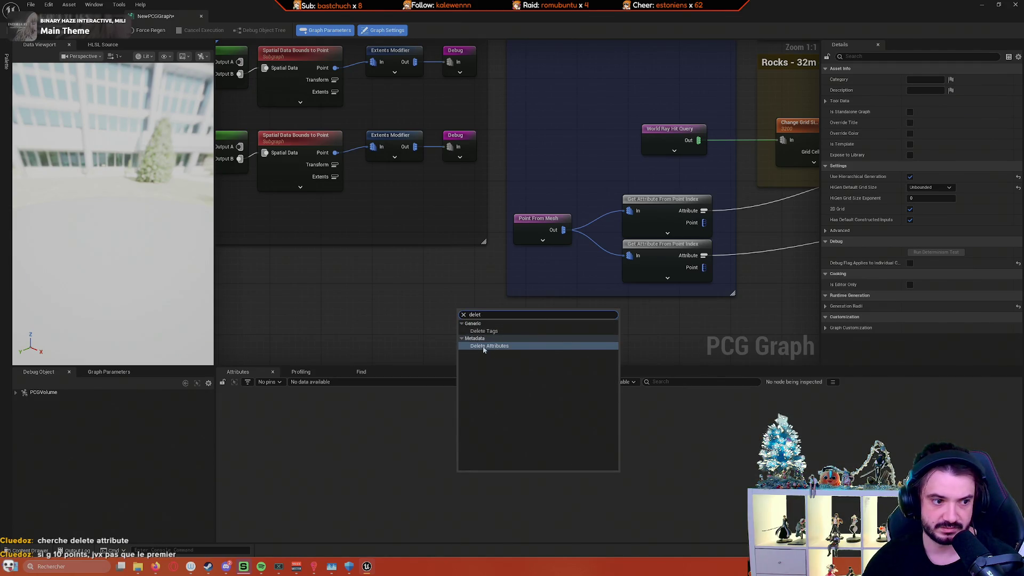
pyautogui.click(443, 334)
pyautogui.scroll(-2, 443, 334)
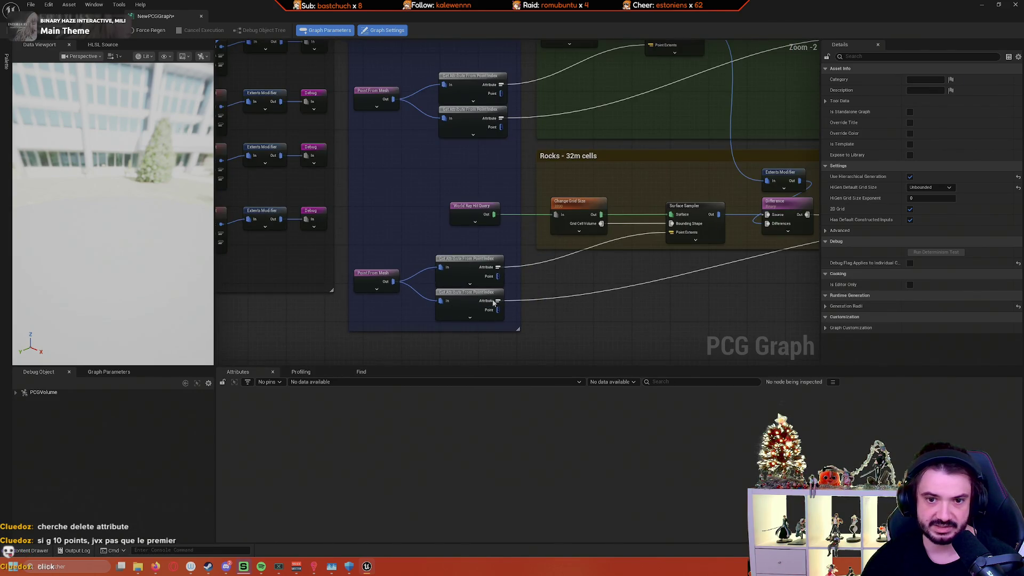
pyautogui.moveTo(369, 290); pyautogui.dragTo(398, 274)
pyautogui.rightClick(337, 288)
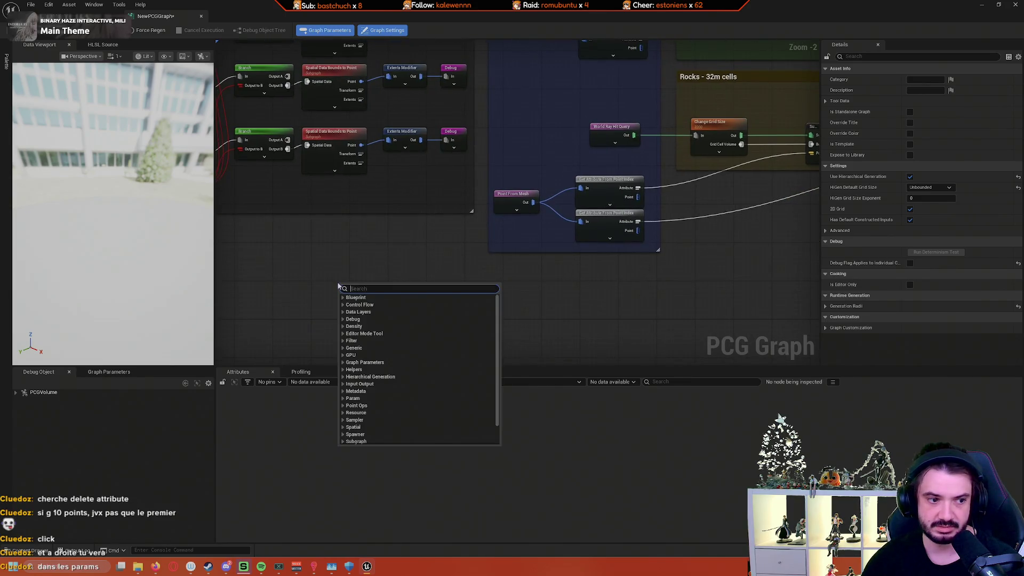
pyautogui.write('delete at')
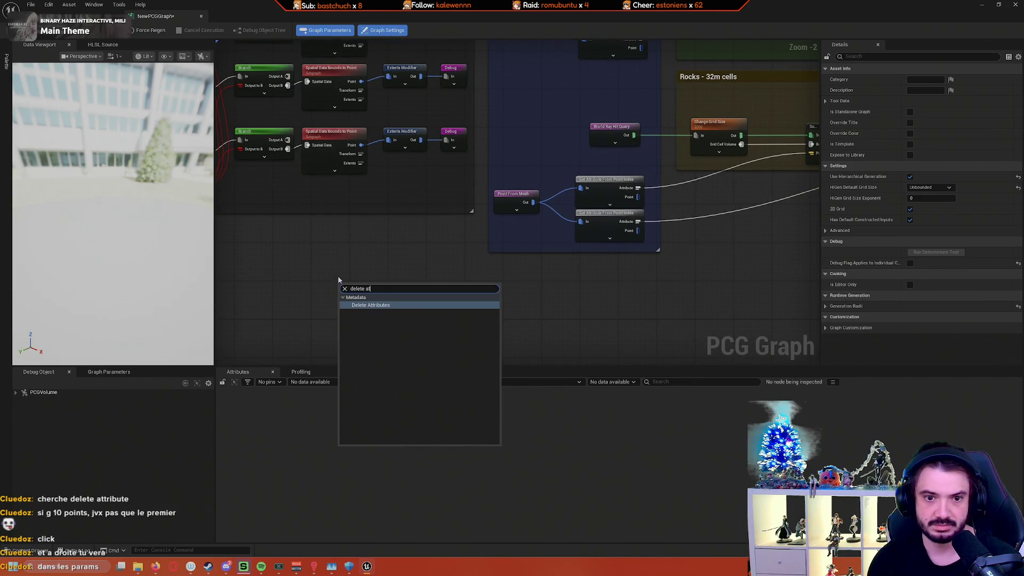
pyautogui.press('Return')
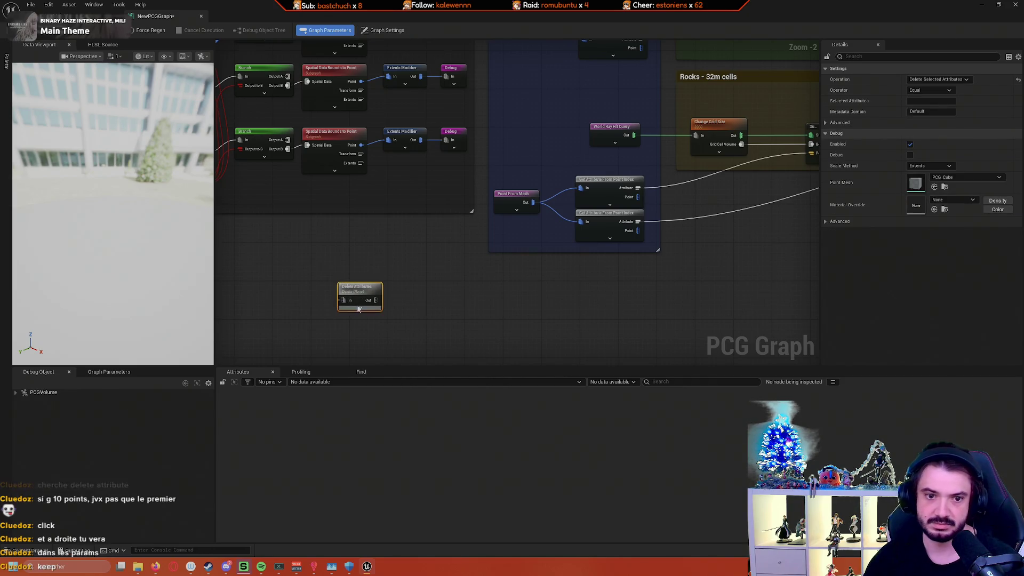
# Step: Expand the node, set Operation to Keep Only Selected Attributes, and reposition it
pyautogui.click(358, 309)
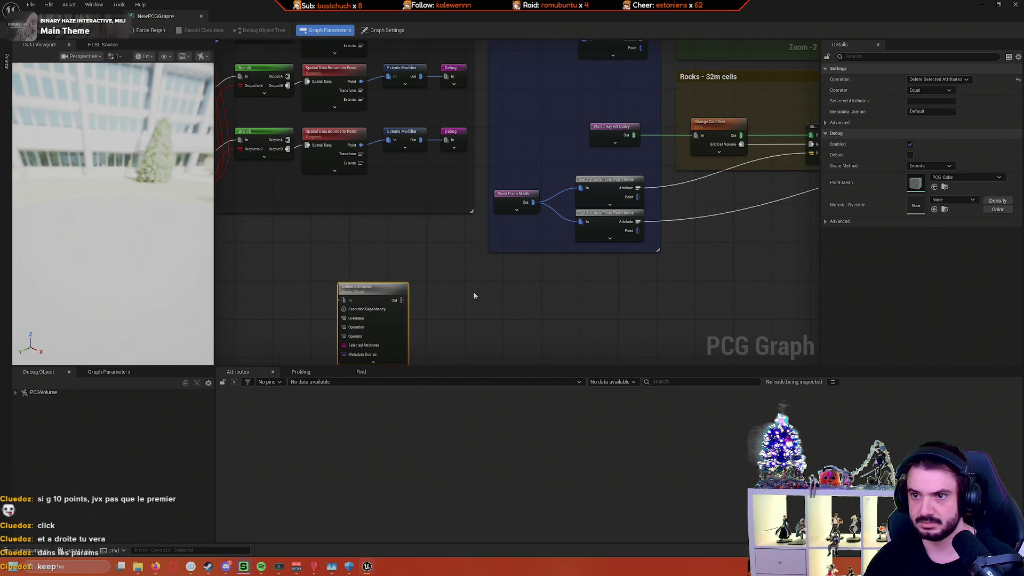
pyautogui.click(955, 80)
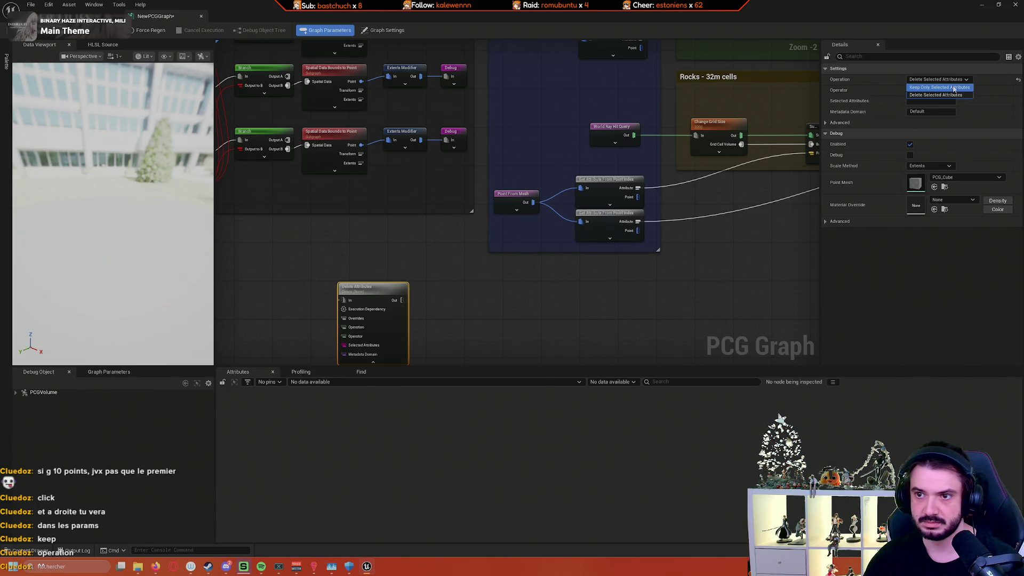
pyautogui.click(953, 87)
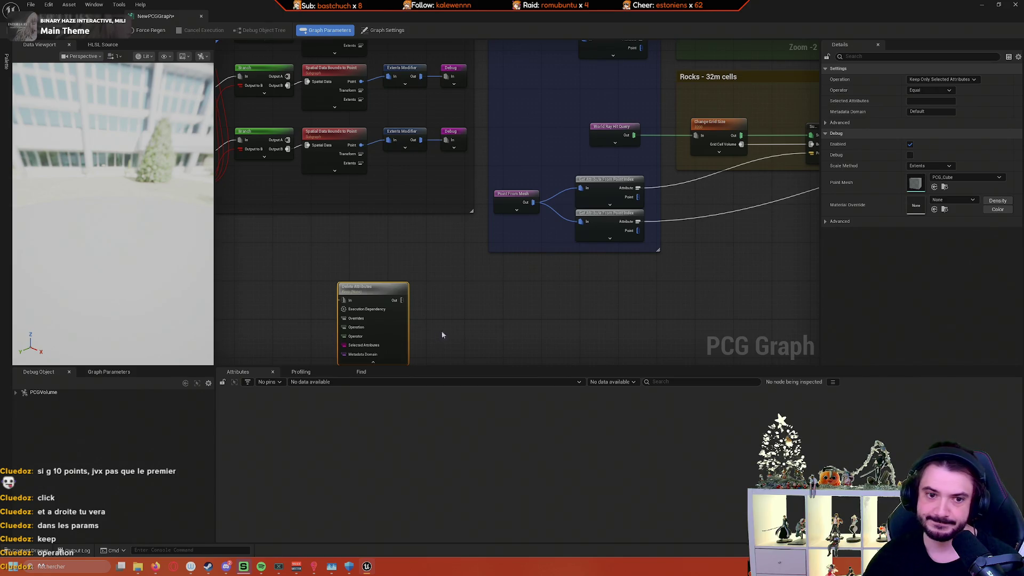
pyautogui.moveTo(442, 335); pyautogui.dragTo(534, 228)
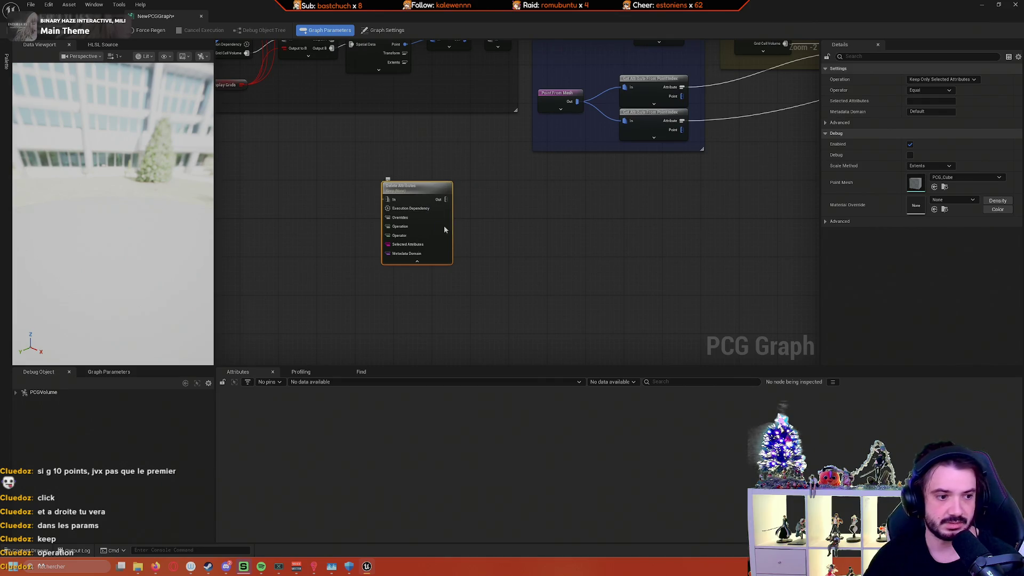
pyautogui.moveTo(441, 223); pyautogui.dragTo(530, 236)
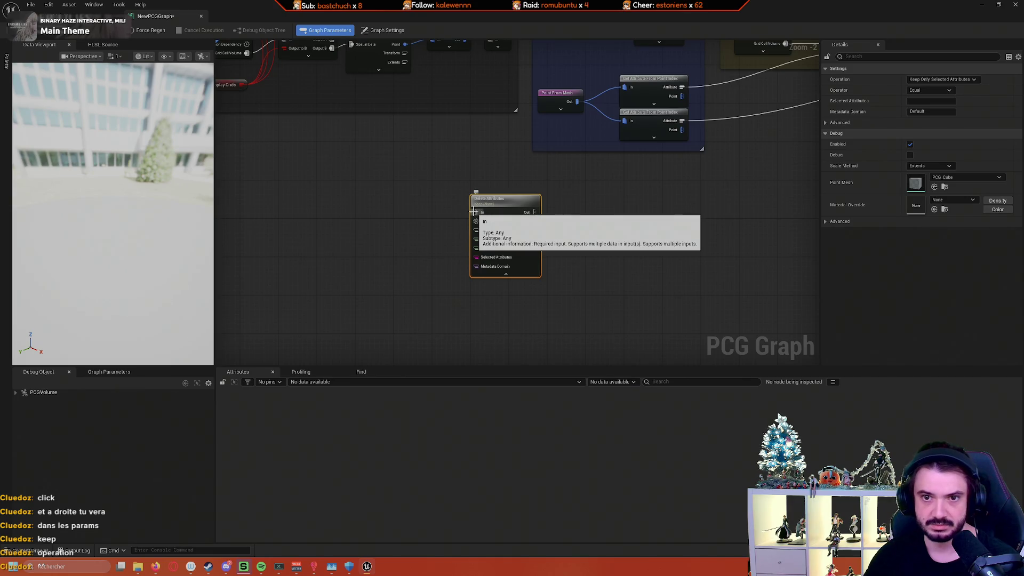
pyautogui.rightClick(385, 195)
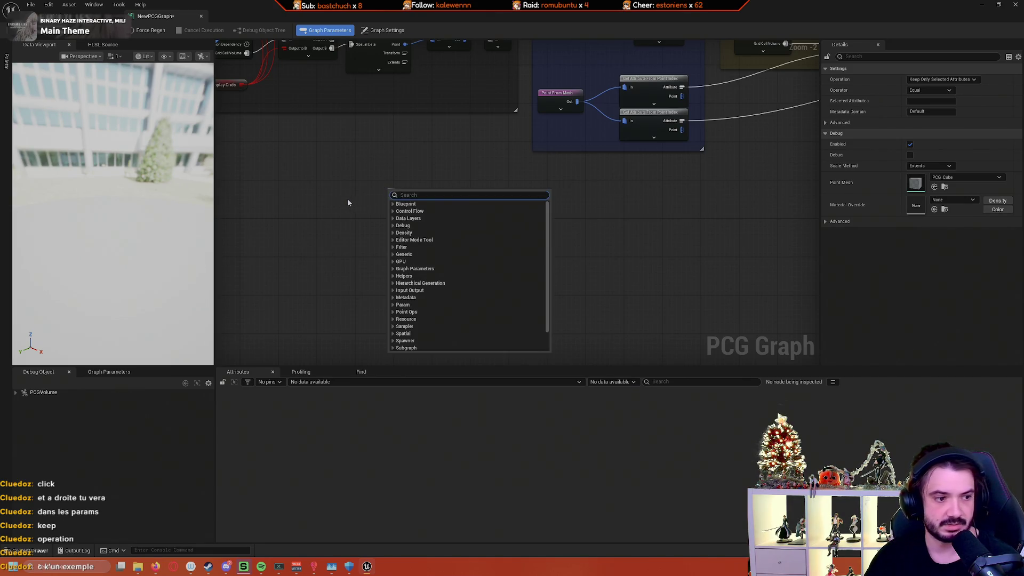
# Step: Add an Attribute Select node beside Delete Attributes and expand all its pins
pyautogui.click(347, 199)
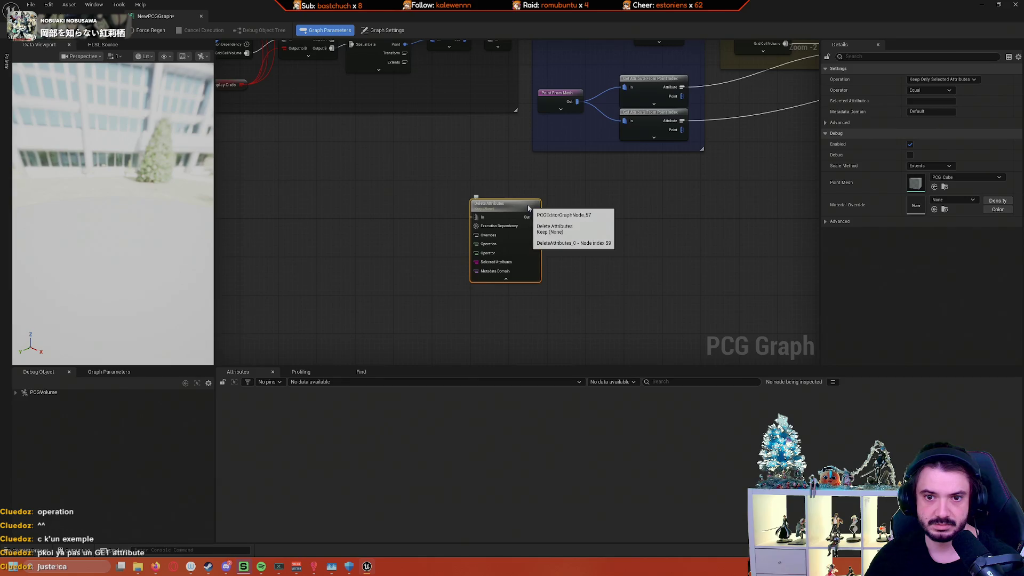
pyautogui.moveTo(533, 206)
pyautogui.mouseDown()
pyautogui.moveTo(582, 216)
pyautogui.moveTo(589, 228)
pyautogui.moveTo(569, 234)
pyautogui.mouseUp()
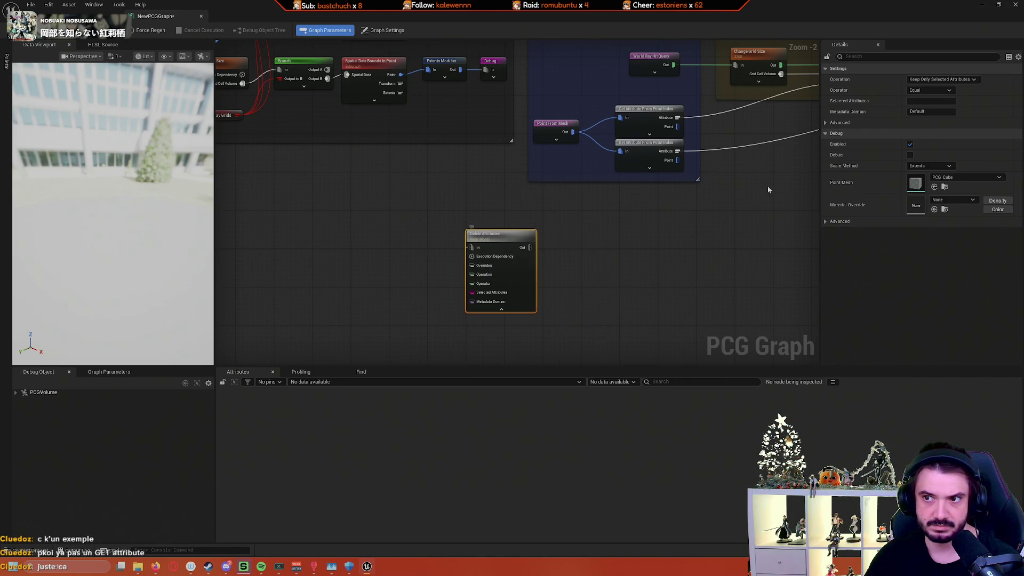
pyautogui.rightClick(636, 211)
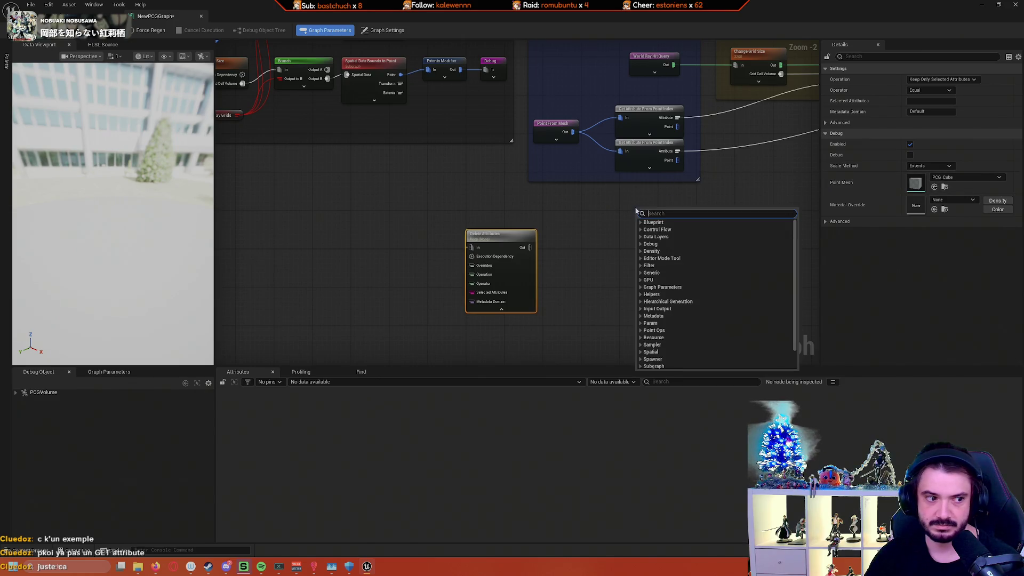
pyautogui.write('at')
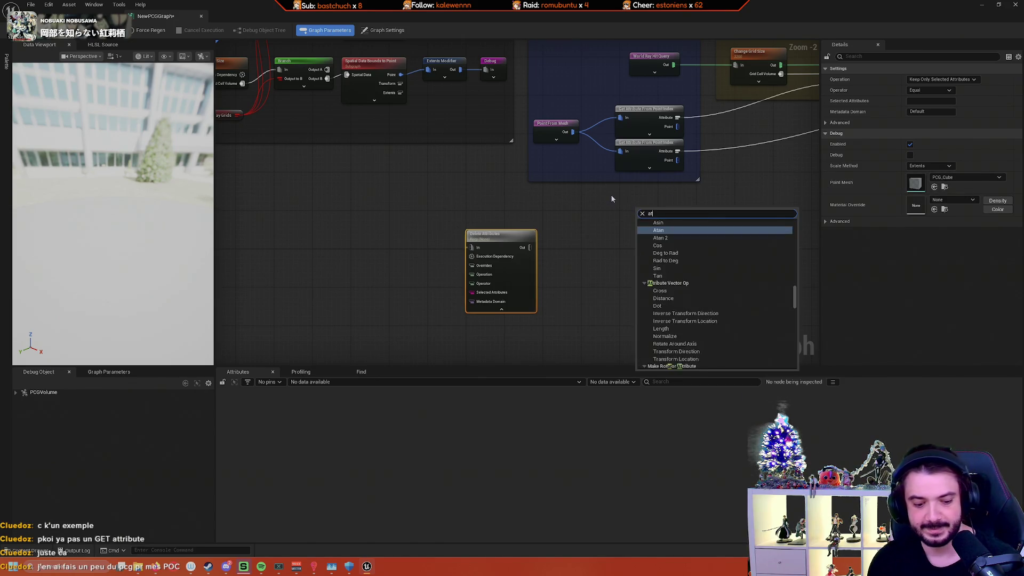
pyautogui.write('tribute')
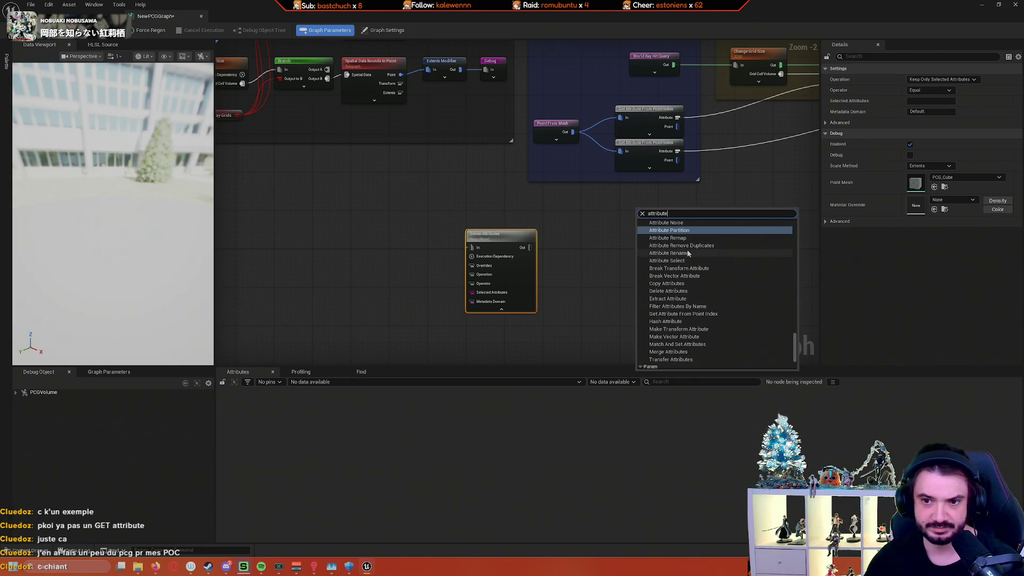
pyautogui.click(688, 263)
pyautogui.moveTo(664, 217)
pyautogui.mouseDown()
pyautogui.moveTo(443, 193)
pyautogui.moveTo(406, 213)
pyautogui.mouseUp()
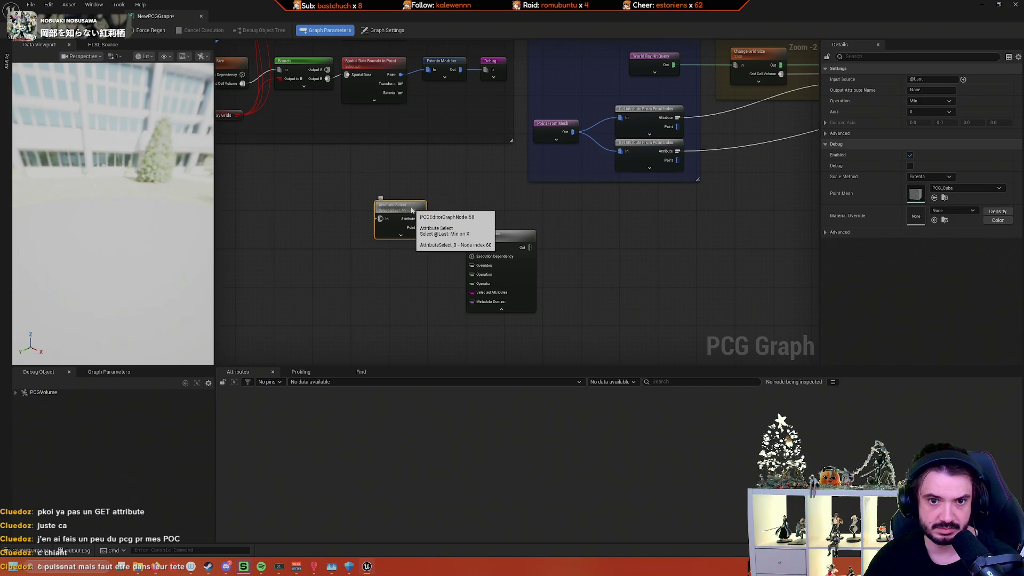
pyautogui.click(401, 235)
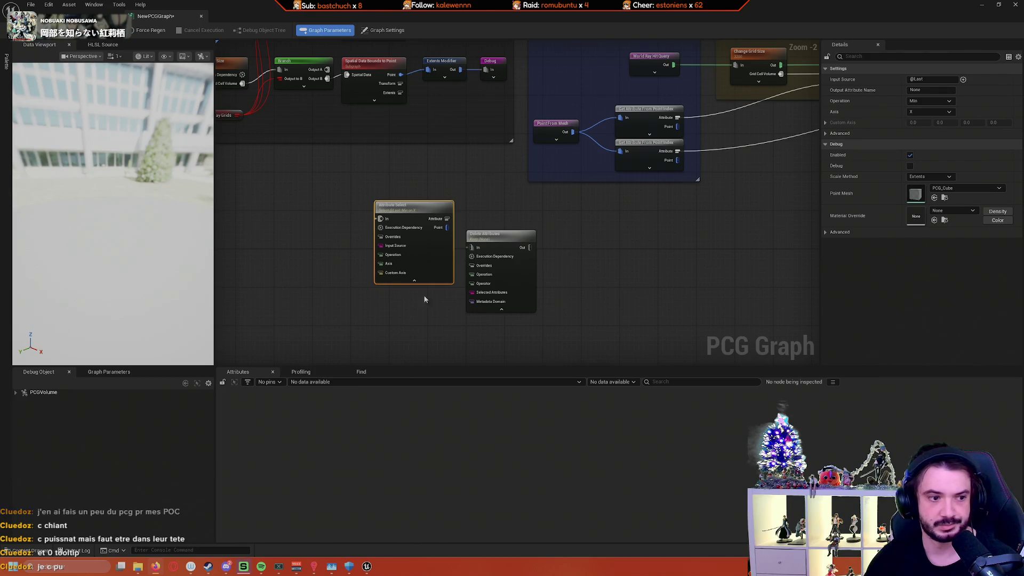
# Step: Delete the Attribute Select and Delete Attributes nodes, then switch to the browser documentation
pyautogui.keyDown('ctrl'); pyautogui.click(444, 221); pyautogui.keyUp('ctrl')
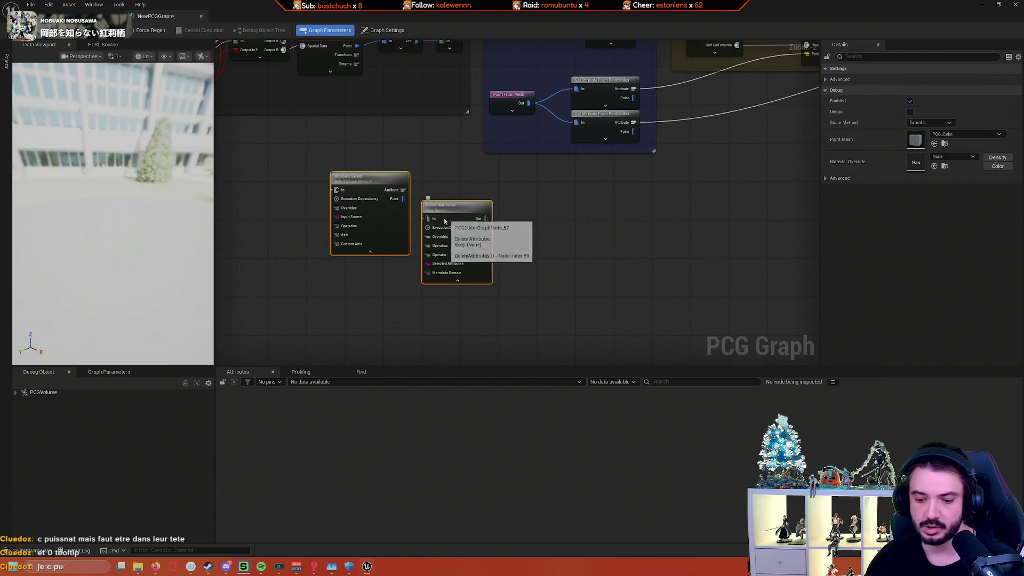
pyautogui.press('Delete')
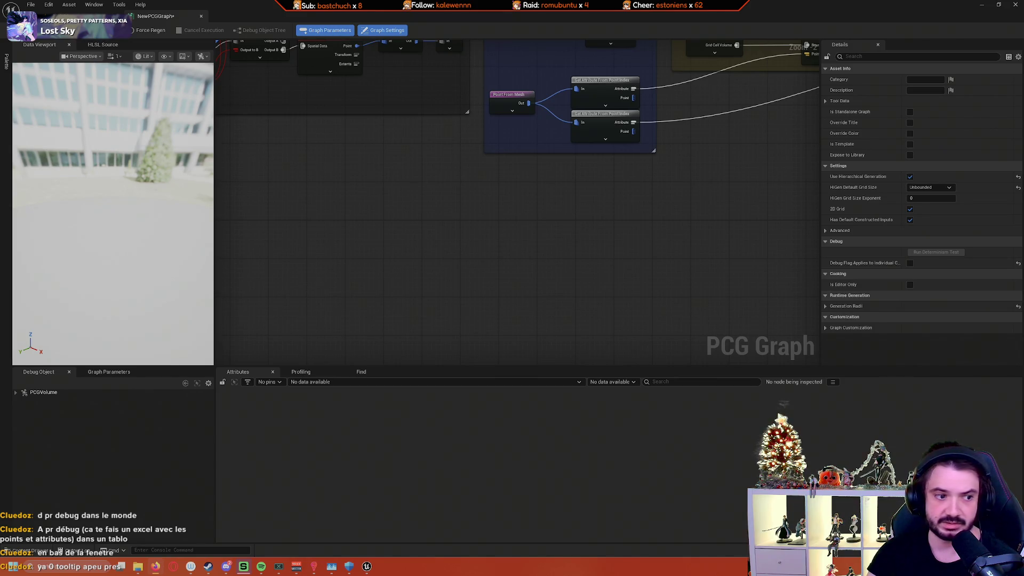
pyautogui.hotkey('alt', 'Tab')
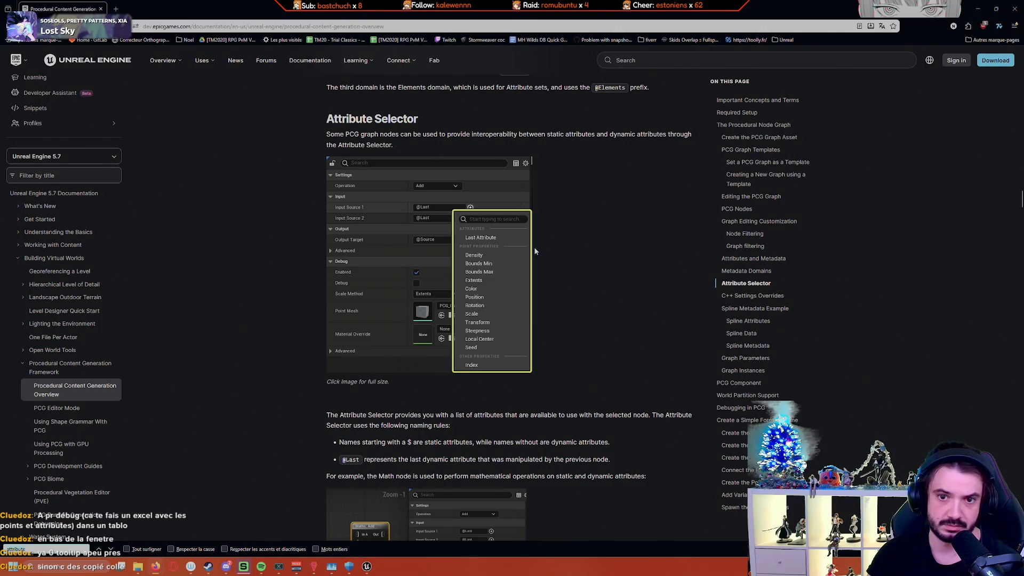
pyautogui.scroll(1, 542, 248)
pyautogui.moveTo(327, 175); pyautogui.dragTo(406, 179)
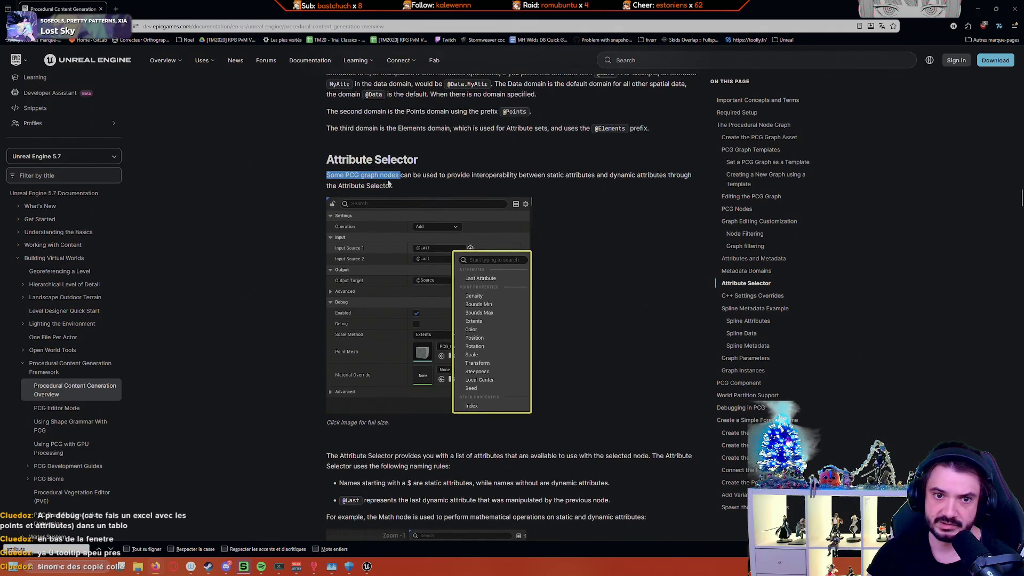
pyautogui.click(373, 178)
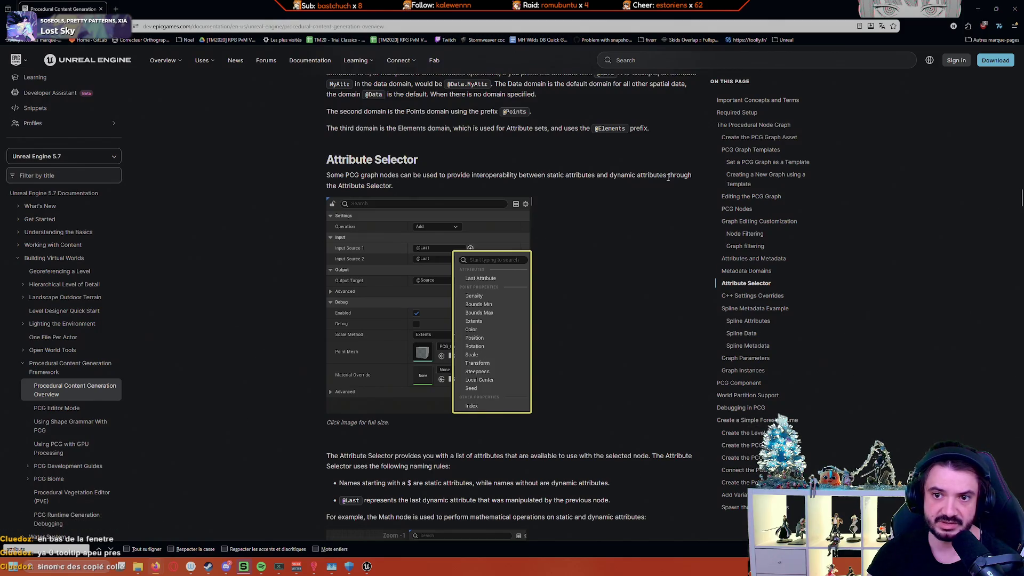
pyautogui.scroll(-3, 290, 276)
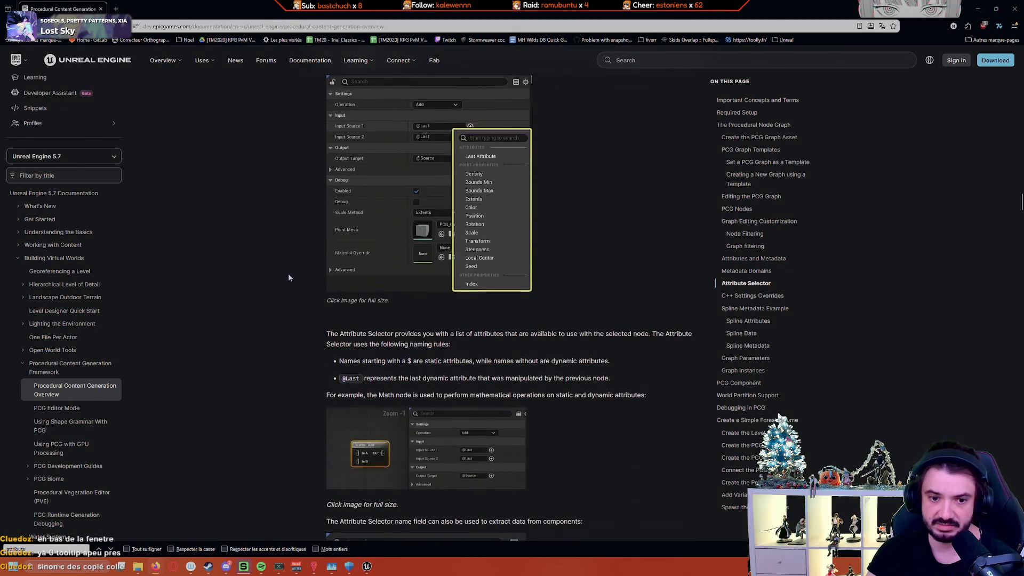
pyautogui.scroll(-1, 289, 277)
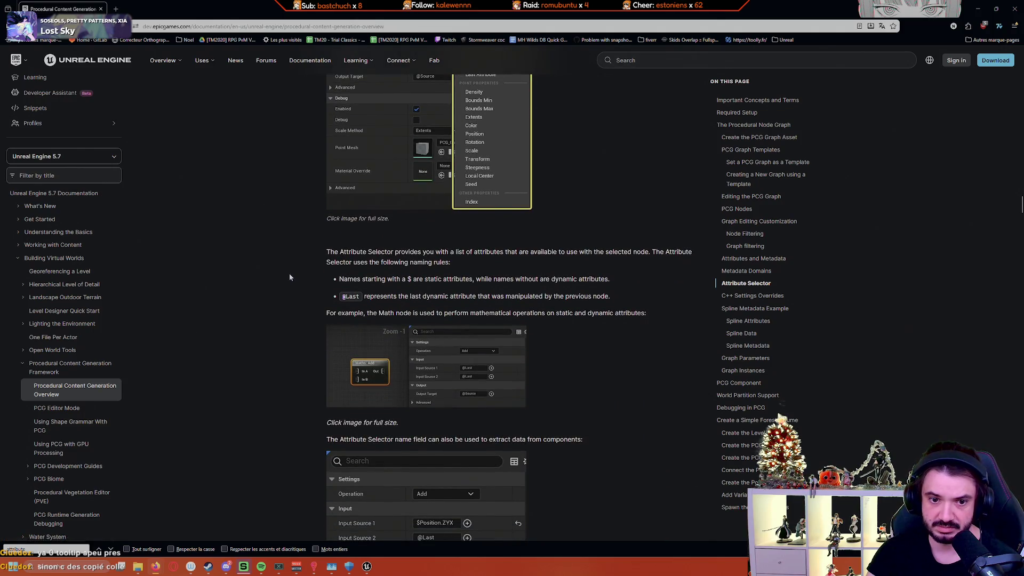
pyautogui.scroll(-2, 289, 277)
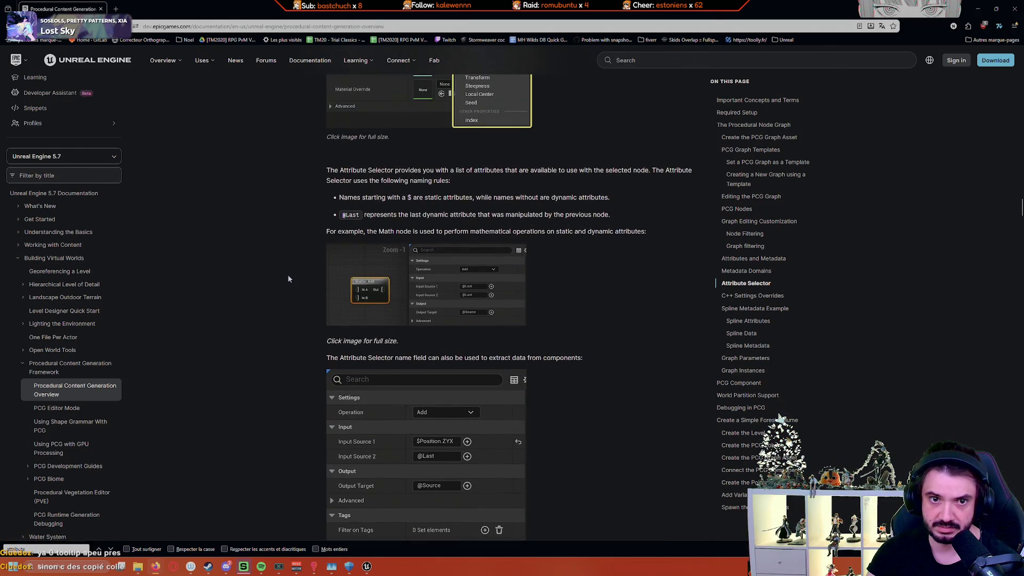
pyautogui.scroll(3, 289, 279)
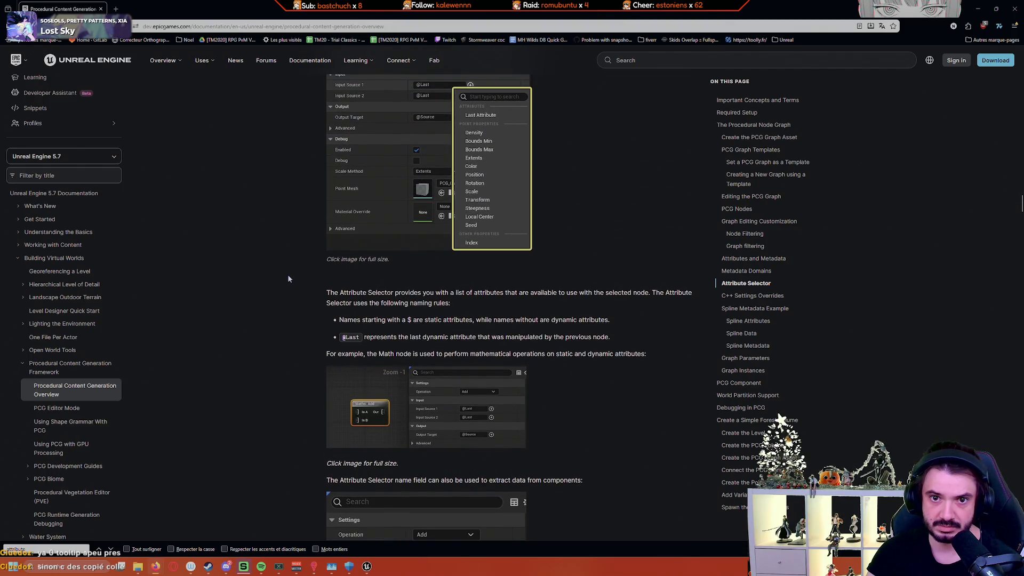
pyautogui.scroll(1, 288, 279)
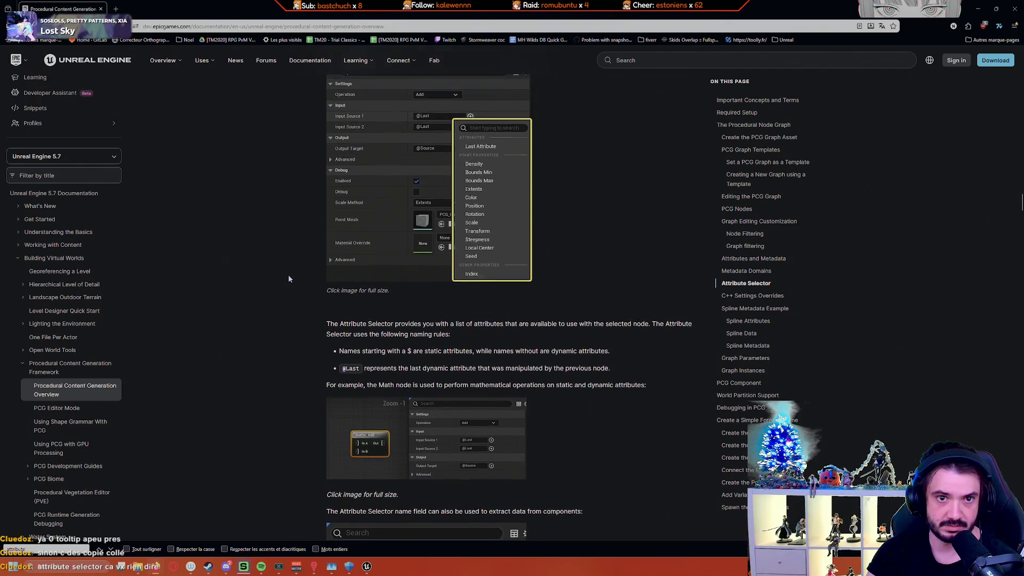
pyautogui.scroll(2, 288, 278)
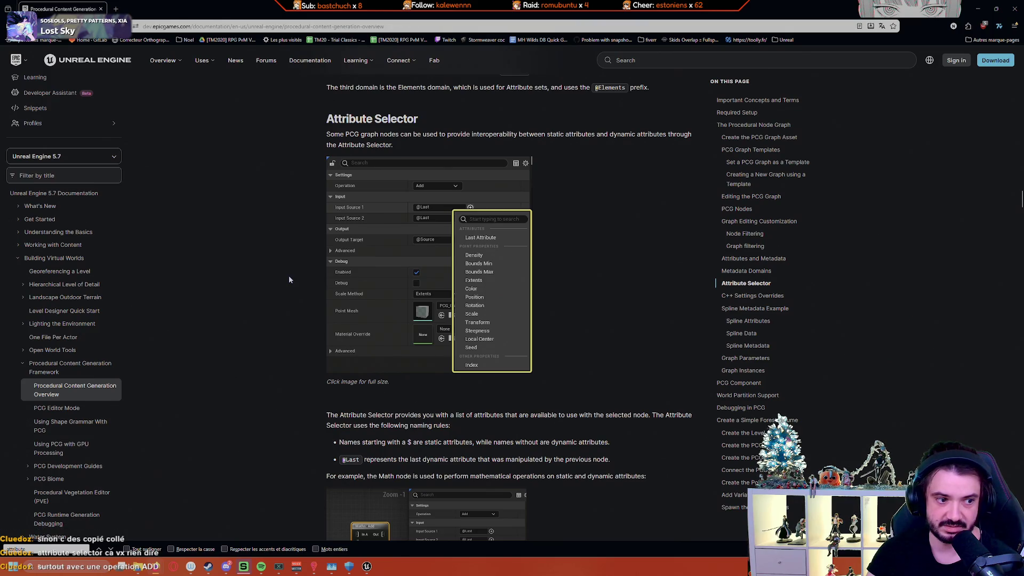
pyautogui.scroll(-2, 289, 279)
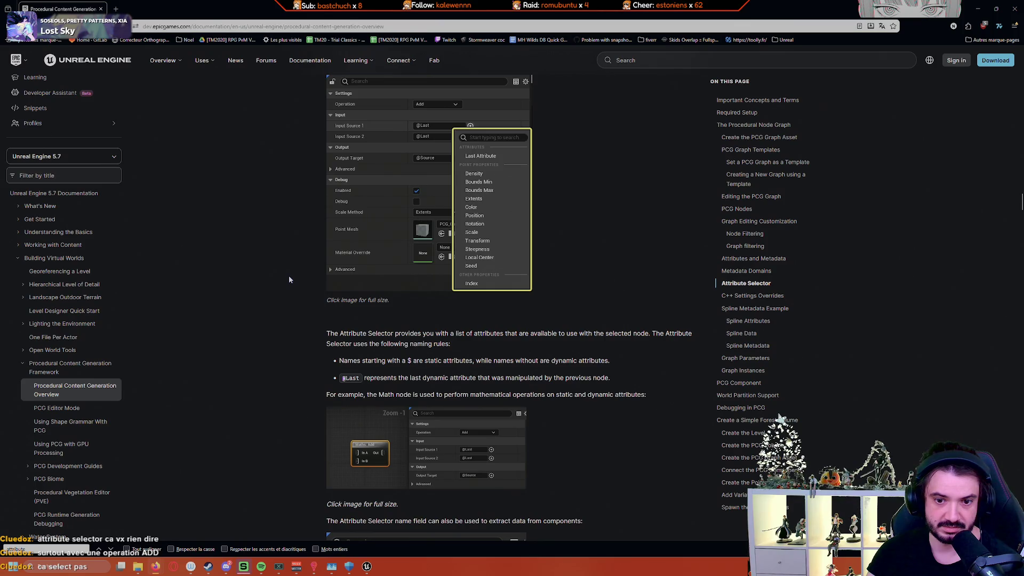
pyautogui.scroll(1, 289, 280)
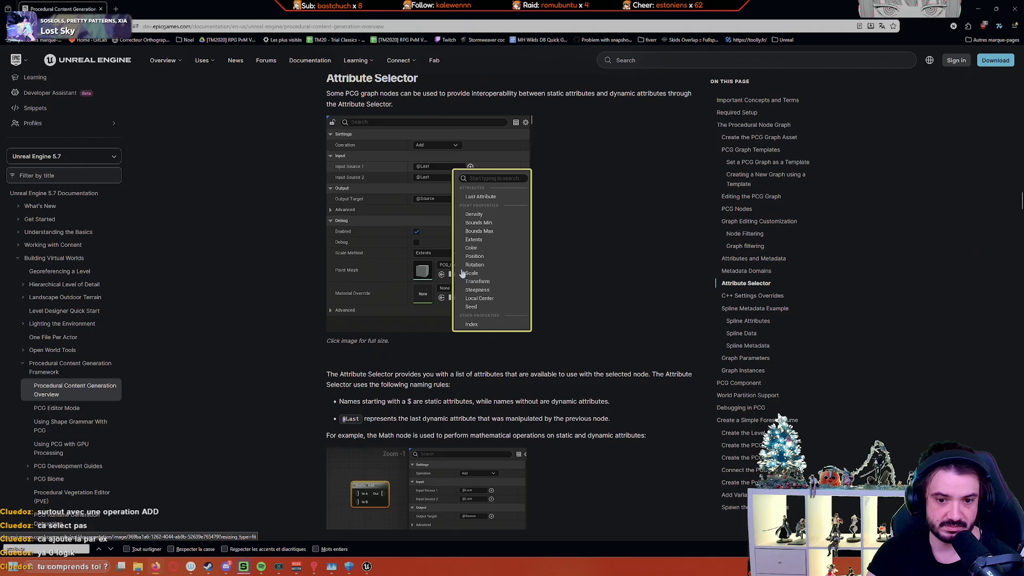
pyautogui.scroll(-2, 462, 273)
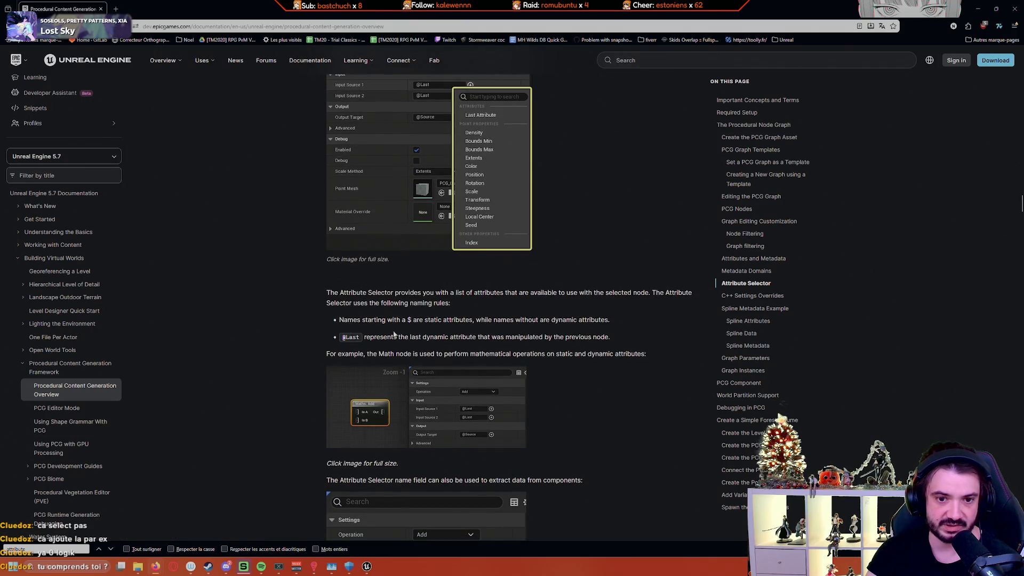
pyautogui.scroll(-10, 305, 323)
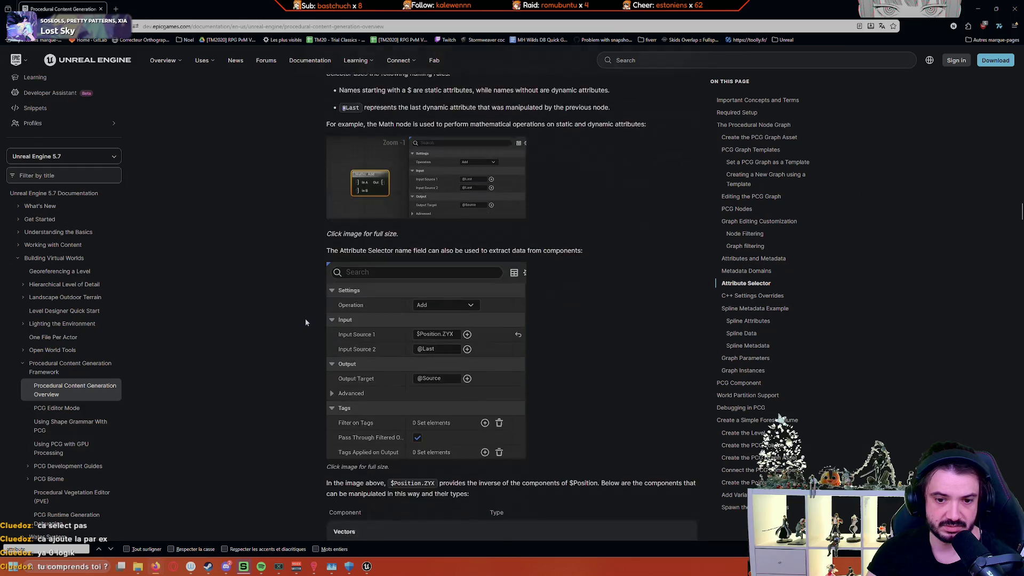
pyautogui.scroll(-7, 307, 323)
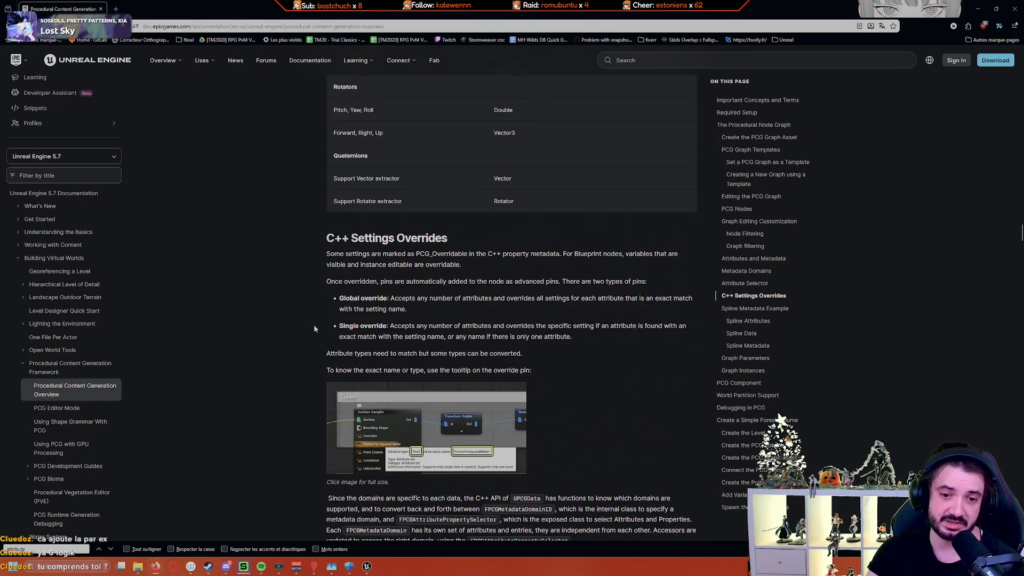
pyautogui.scroll(15, 312, 327)
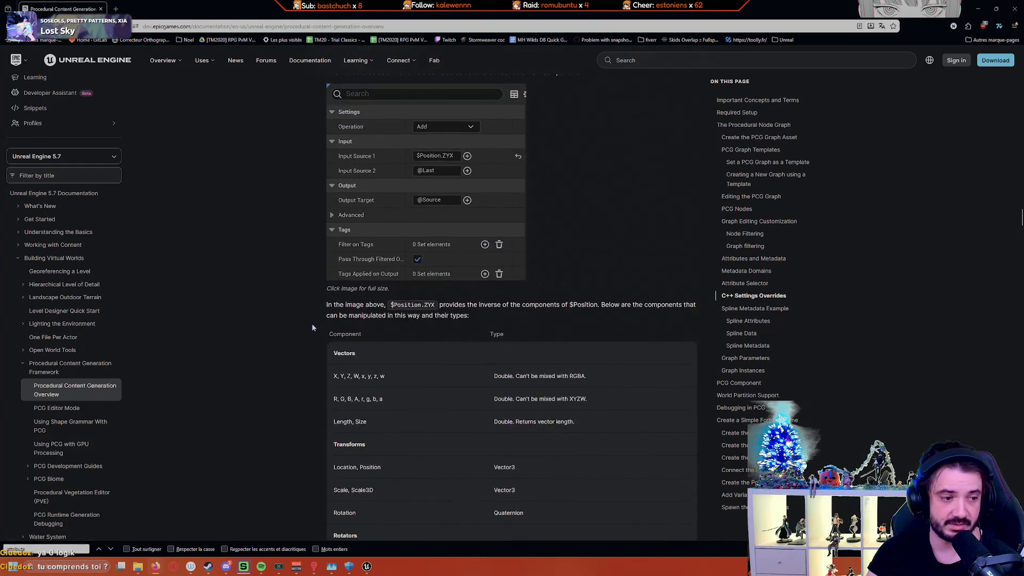
pyautogui.scroll(9, 310, 323)
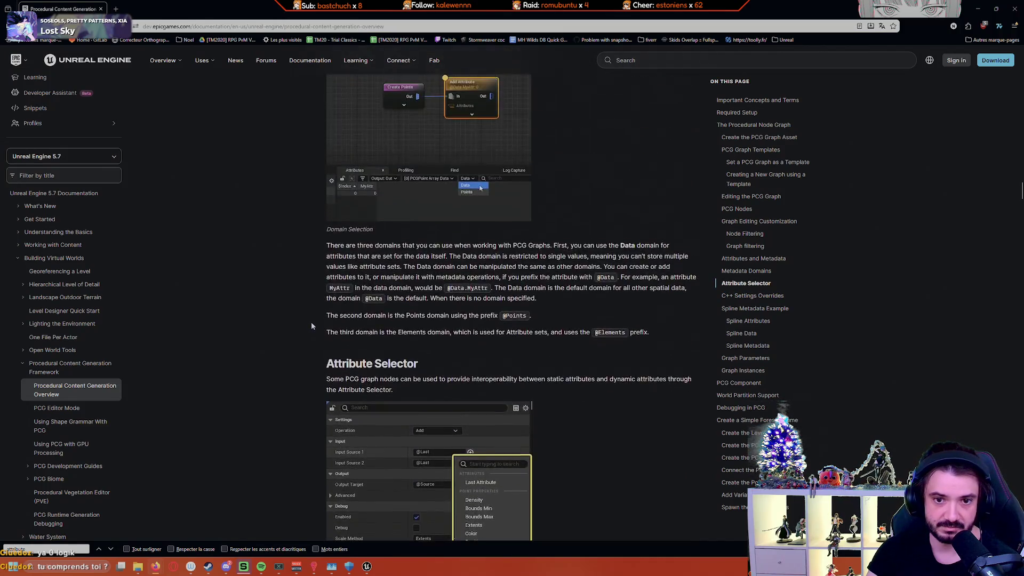
pyautogui.scroll(-5, 313, 326)
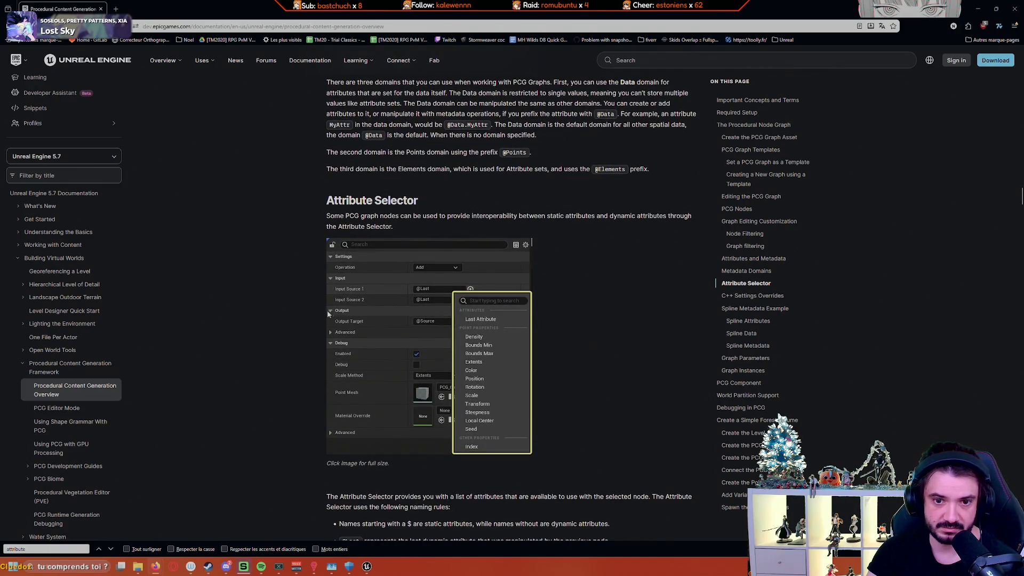
pyautogui.scroll(1, 372, 269)
pyautogui.scroll(7, 371, 268)
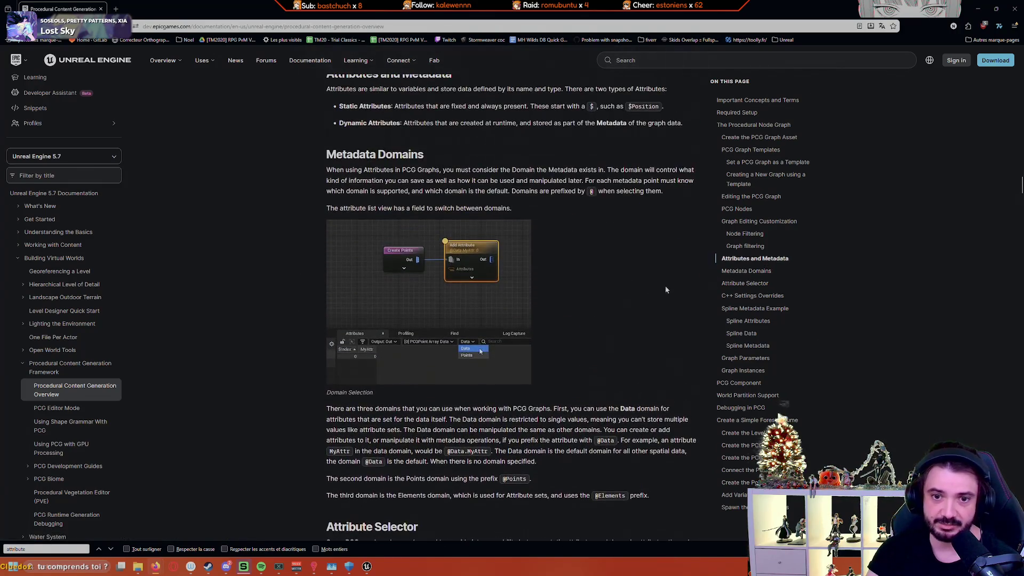
pyautogui.moveTo(59, 9)
pyautogui.mouseDown()
pyautogui.moveTo(251, 32)
pyautogui.moveTo(250, 188)
pyautogui.mouseUp()
# Step: Close the documentation and add an Add attribute-maths node near the Surface Sampler
pyautogui.click(388, 188)
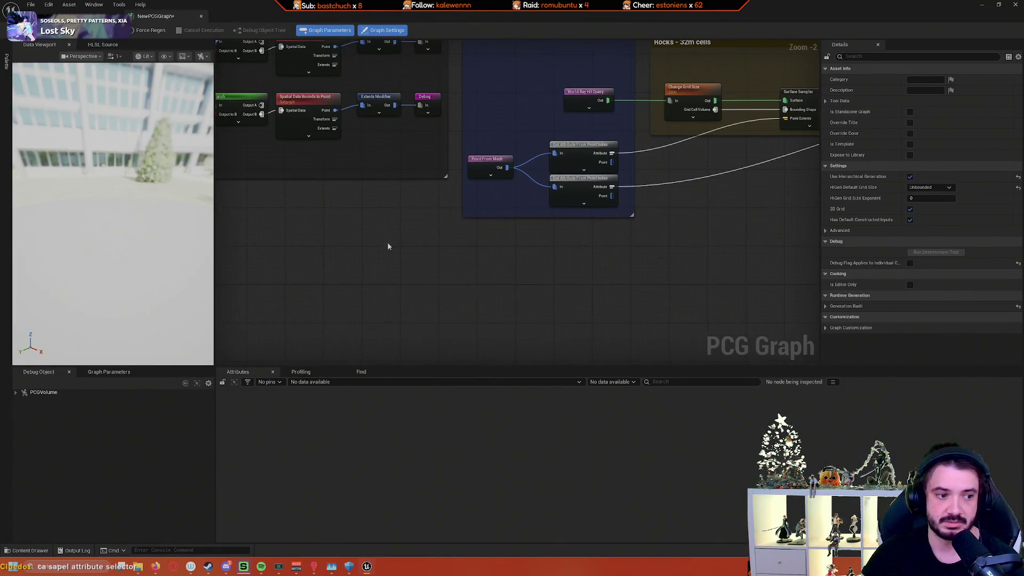
pyautogui.moveTo(414, 259); pyautogui.dragTo(376, 280)
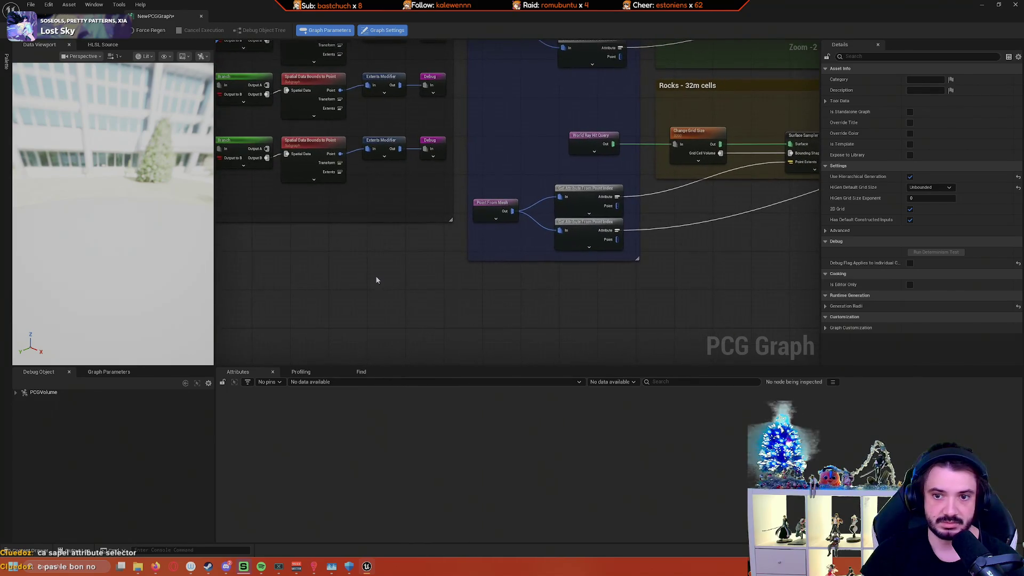
pyautogui.rightClick(406, 274)
pyautogui.click(365, 272)
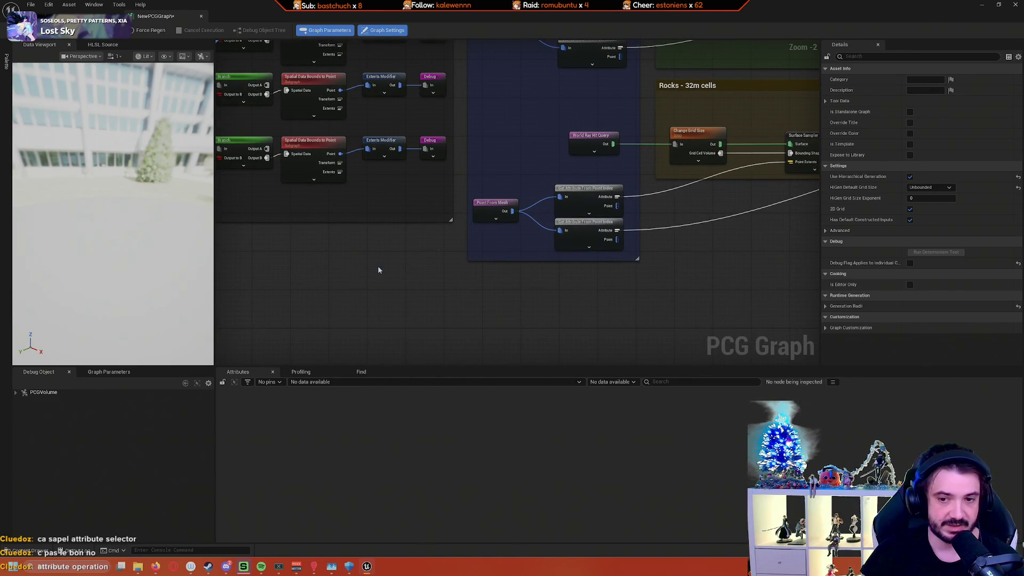
pyautogui.rightClick(436, 287)
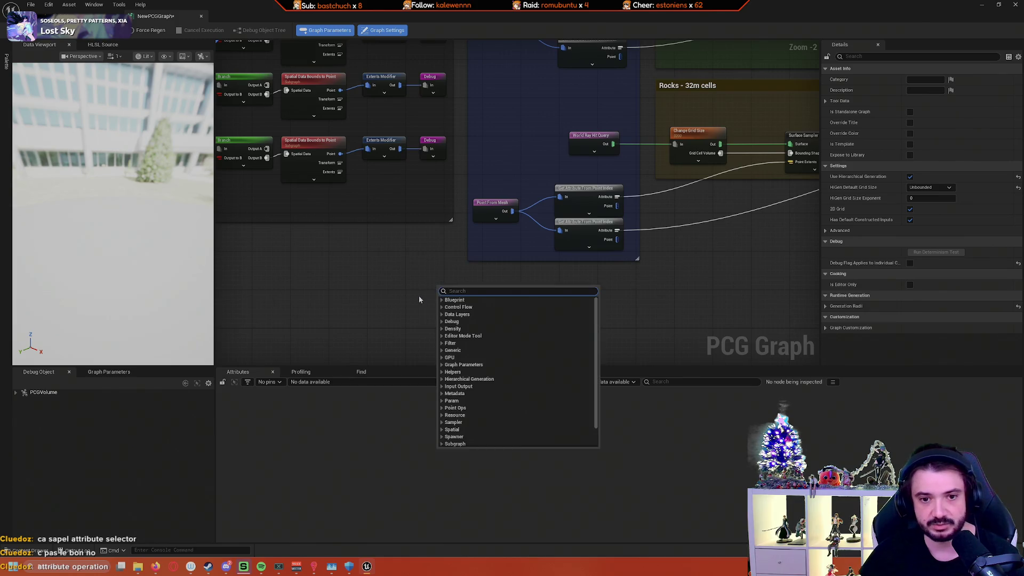
pyautogui.write('add')
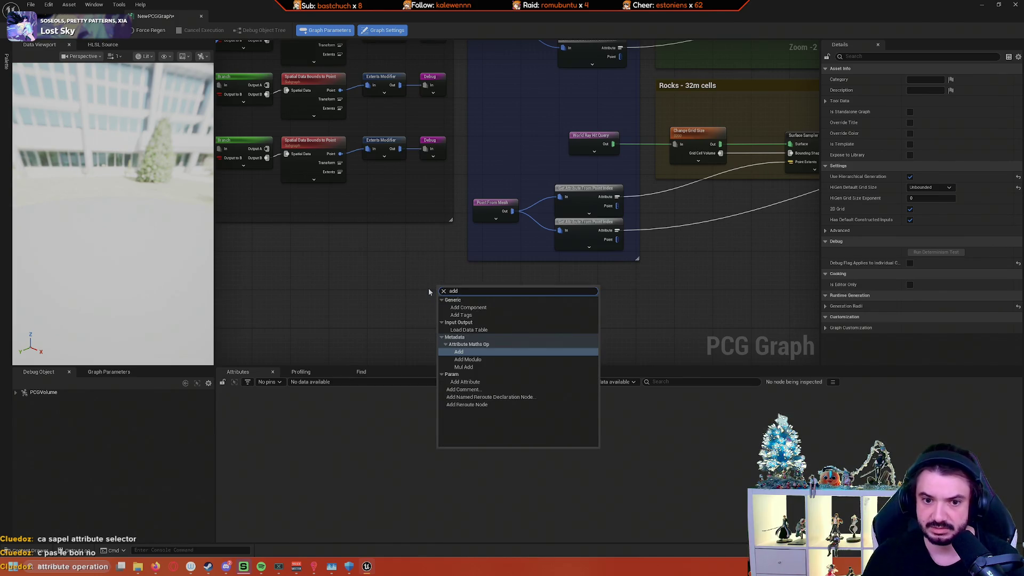
pyautogui.press('Return')
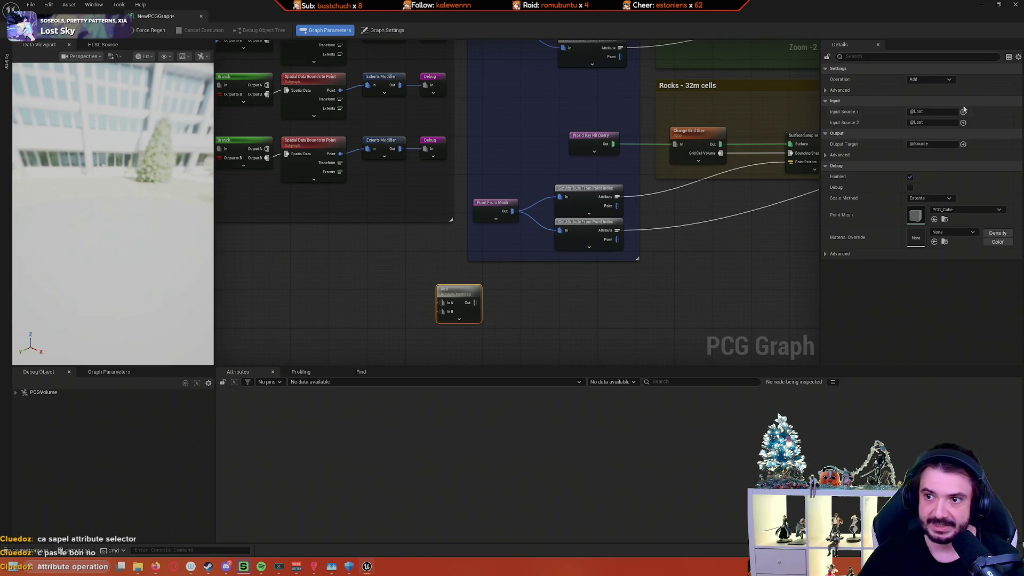
# Step: Set the Add node's first input source to the points' Density
pyautogui.click(963, 111)
pyautogui.moveTo(988, 124)
pyautogui.moveTo(989, 162)
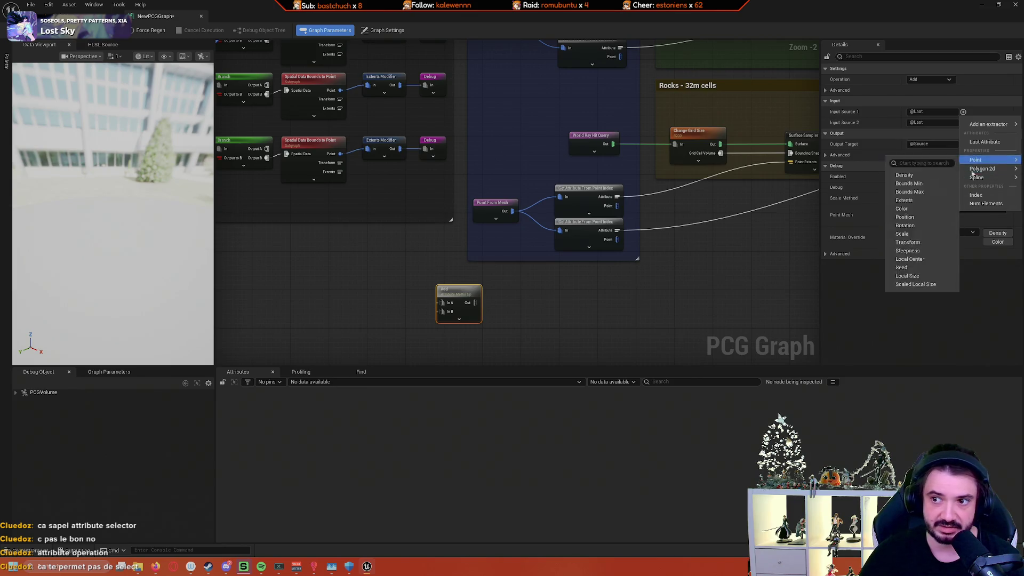
pyautogui.click(973, 112)
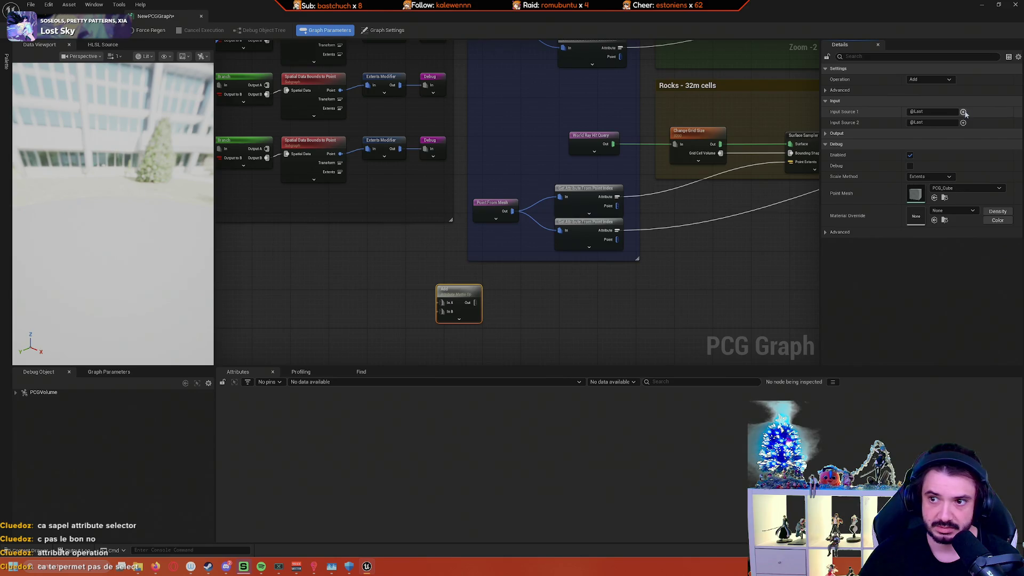
pyautogui.click(964, 112)
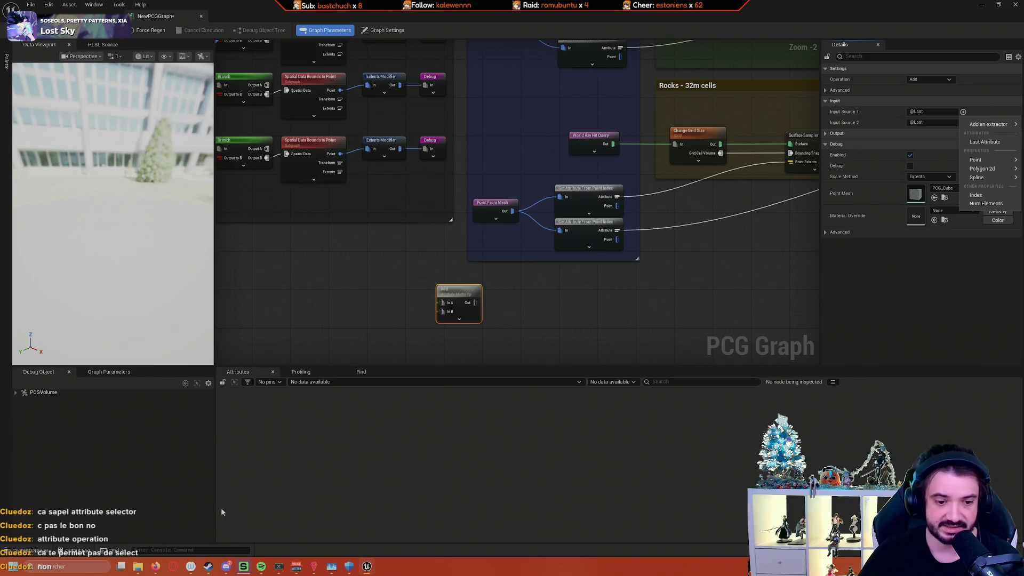
pyautogui.moveTo(164, 572)
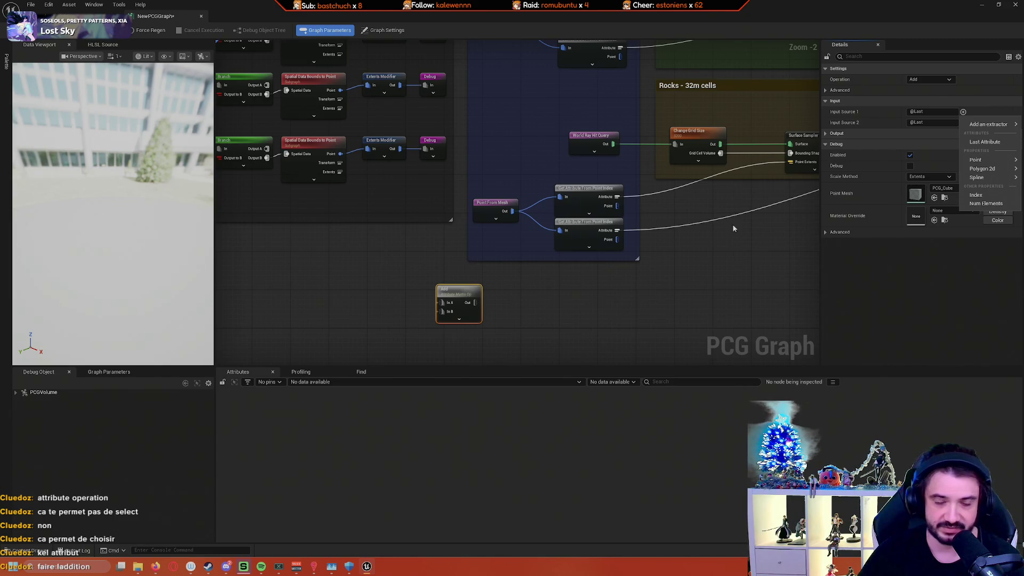
pyautogui.moveTo(965, 169)
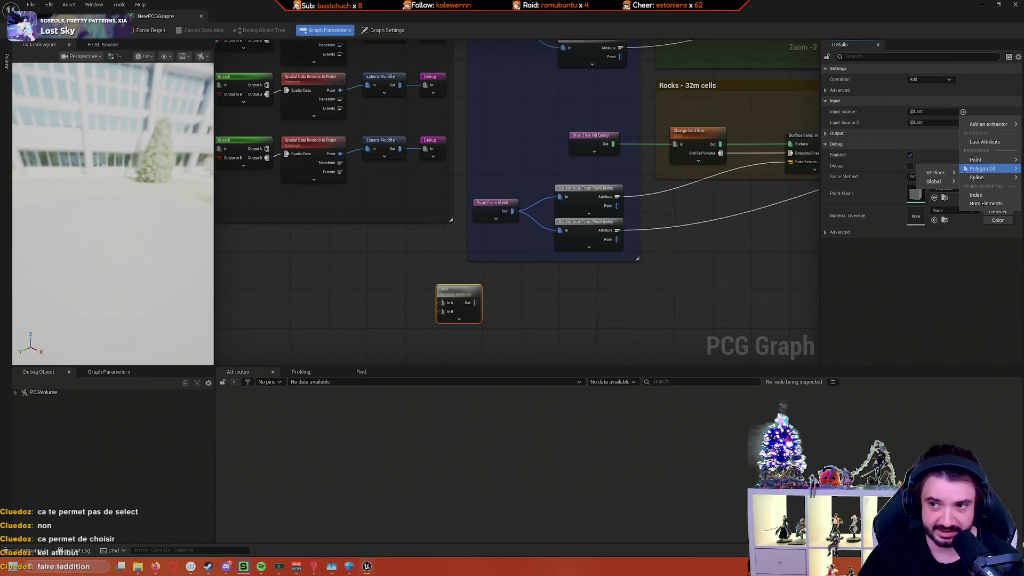
pyautogui.click(939, 175)
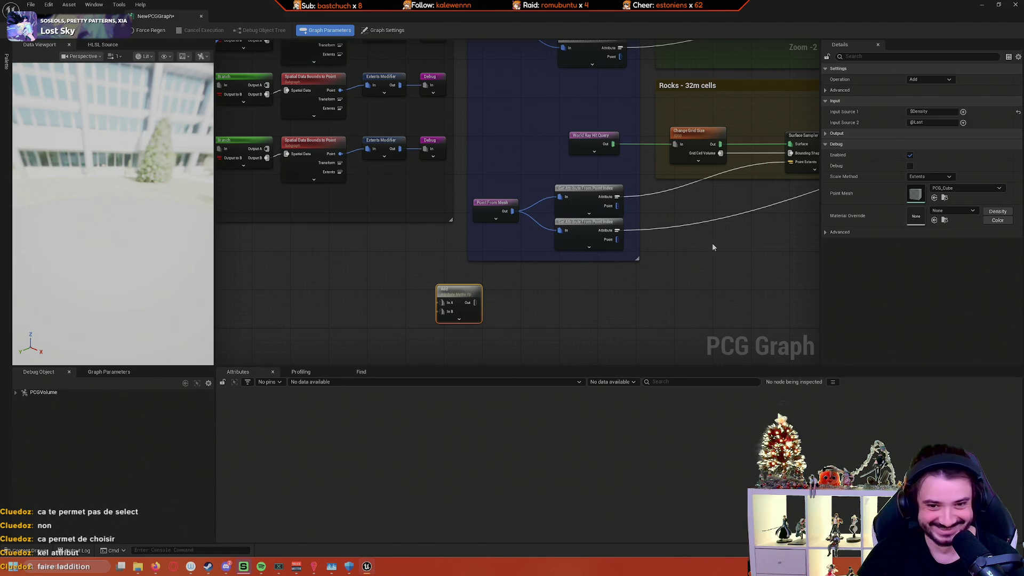
pyautogui.moveTo(633, 303)
pyautogui.mouseDown()
pyautogui.moveTo(601, 256)
pyautogui.moveTo(625, 243)
pyautogui.mouseUp()
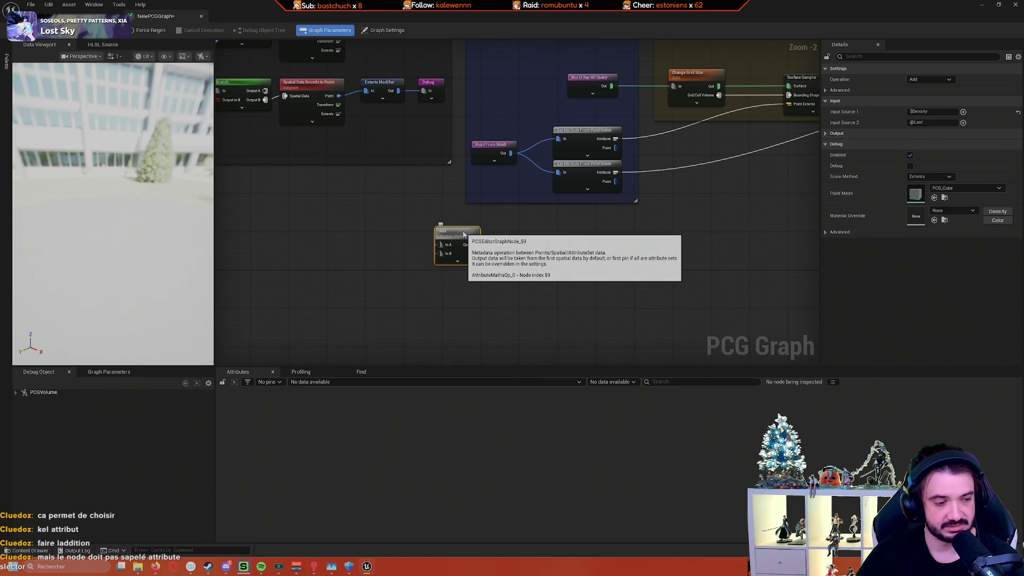
# Step: Add an Attribute Select node and place it left of the Add node
pyautogui.rightClick(566, 238)
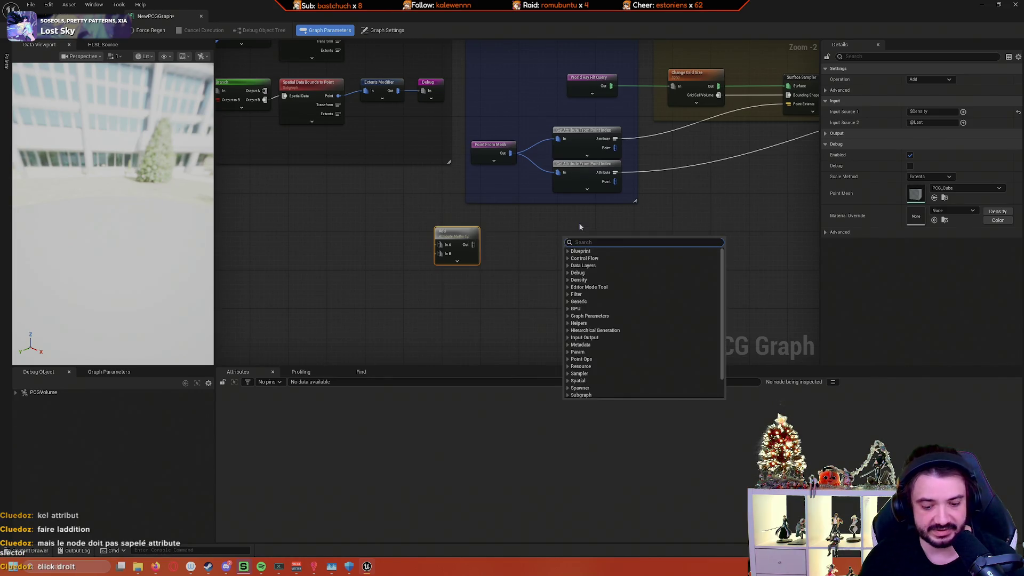
pyautogui.write('attribute sek')
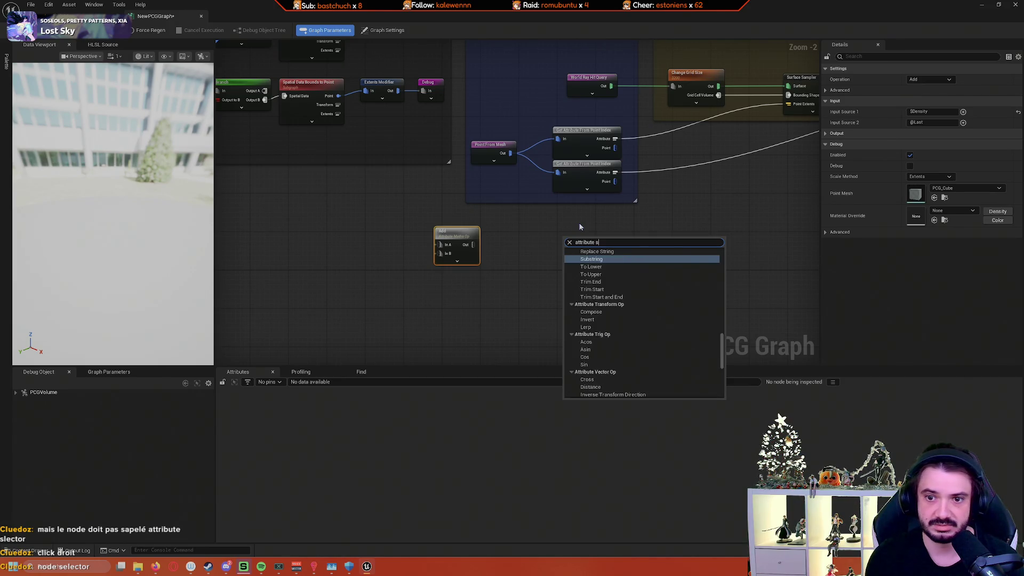
pyautogui.press('BackSpace')
pyautogui.write('le')
pyautogui.press('Return')
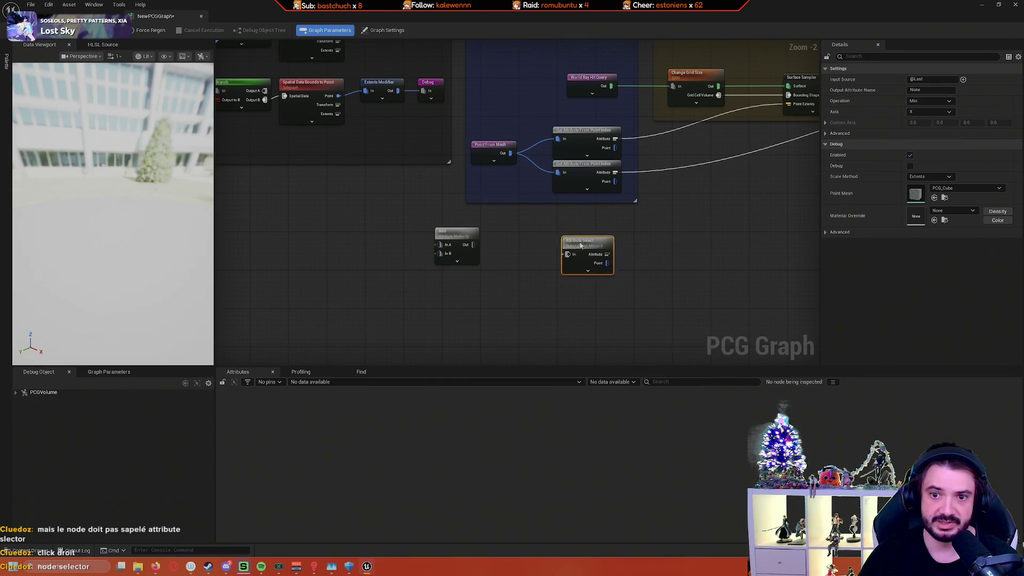
pyautogui.moveTo(592, 245); pyautogui.dragTo(380, 221)
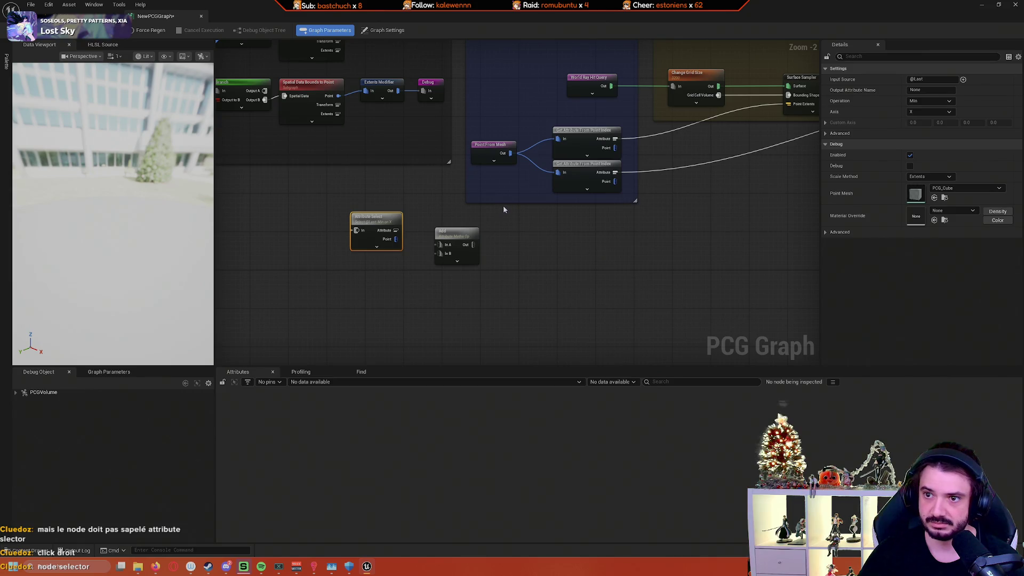
# Step: Set the Attribute Select input source to Density and move Add further right
pyautogui.click(963, 79)
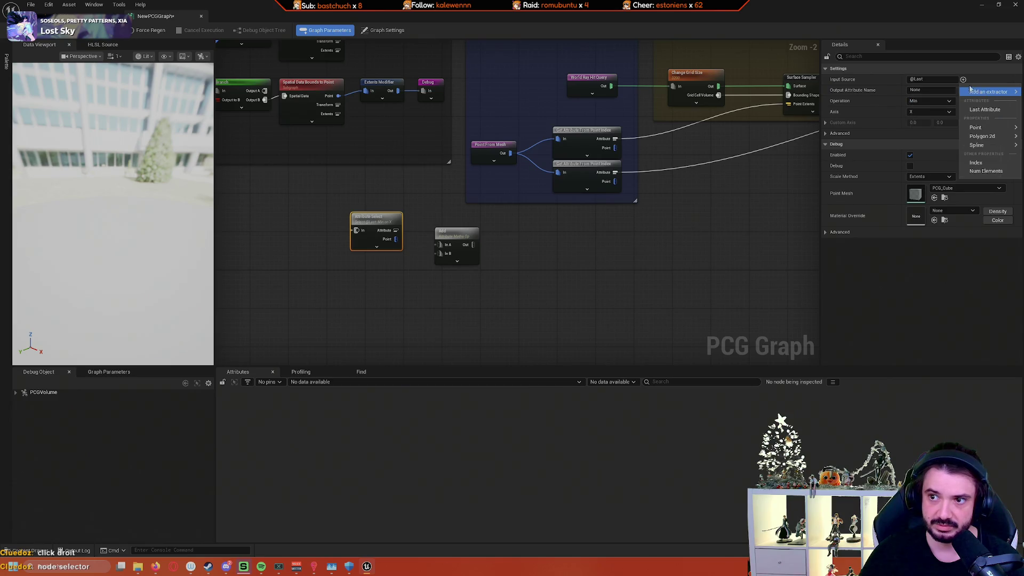
pyautogui.moveTo(980, 129)
pyautogui.click(907, 141)
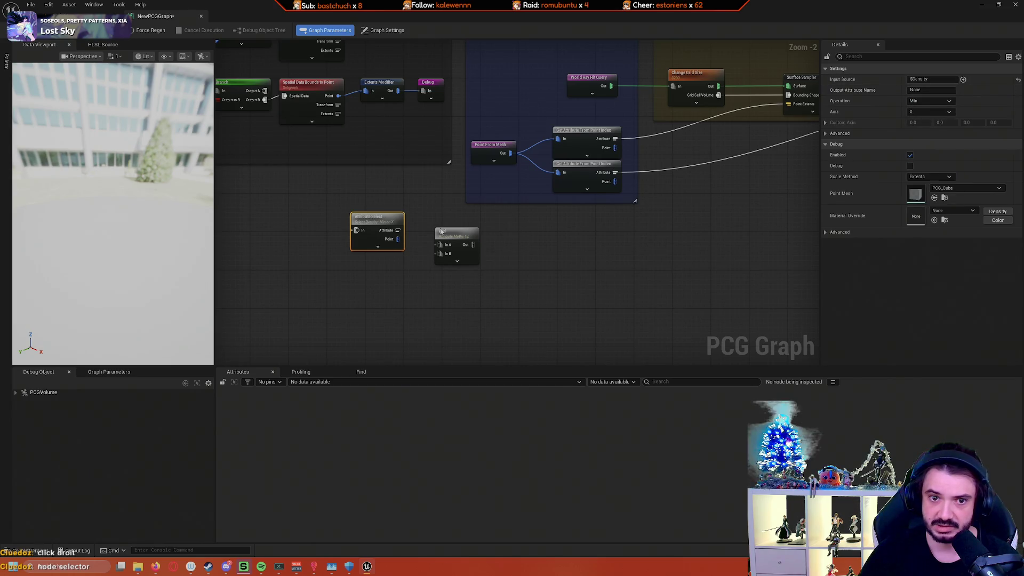
pyautogui.moveTo(456, 235); pyautogui.dragTo(592, 235)
pyautogui.scroll(2, 373, 235)
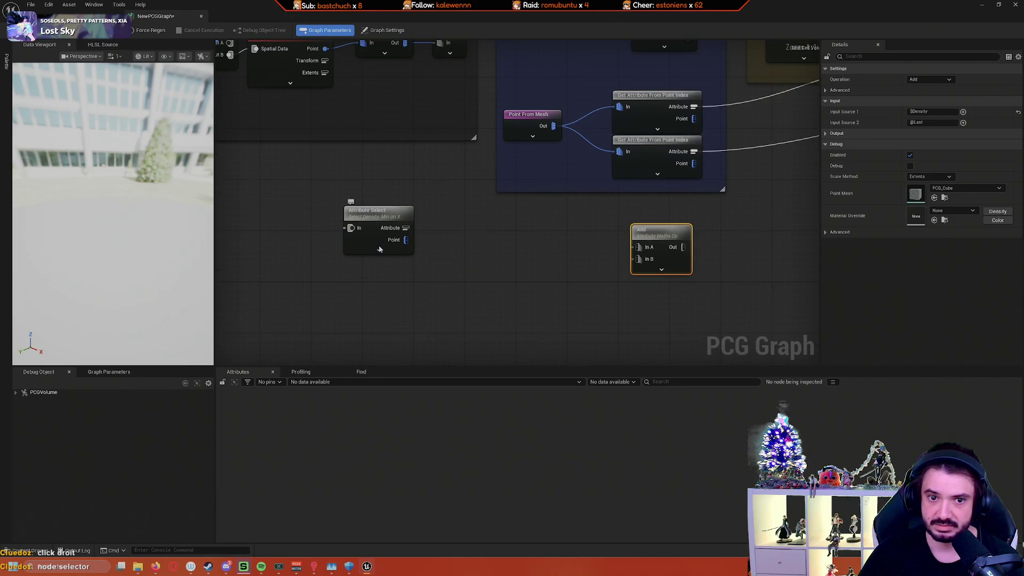
pyautogui.click(380, 250)
pyautogui.click(380, 250)
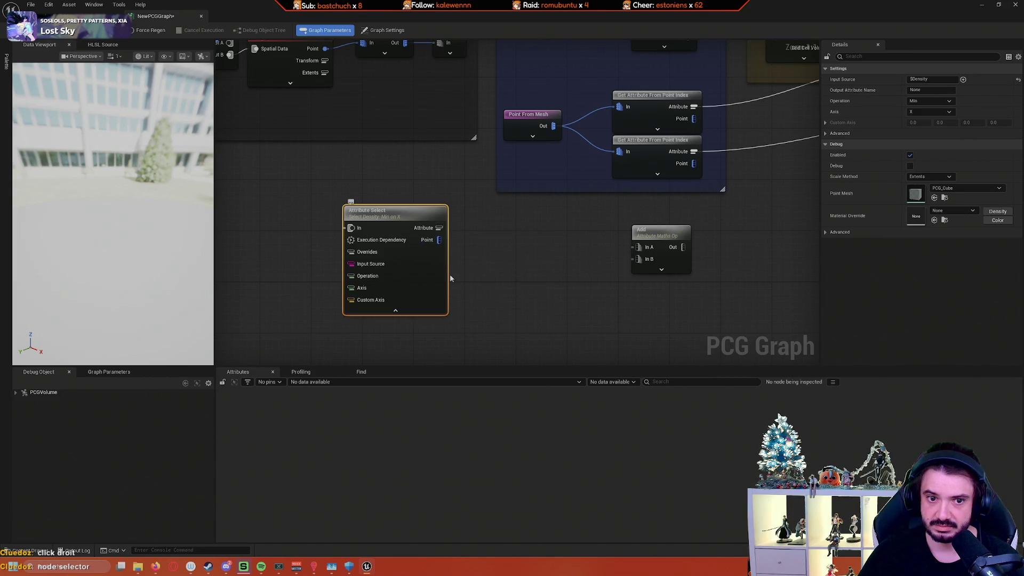
pyautogui.click(407, 313)
pyautogui.moveTo(406, 228); pyautogui.dragTo(475, 240)
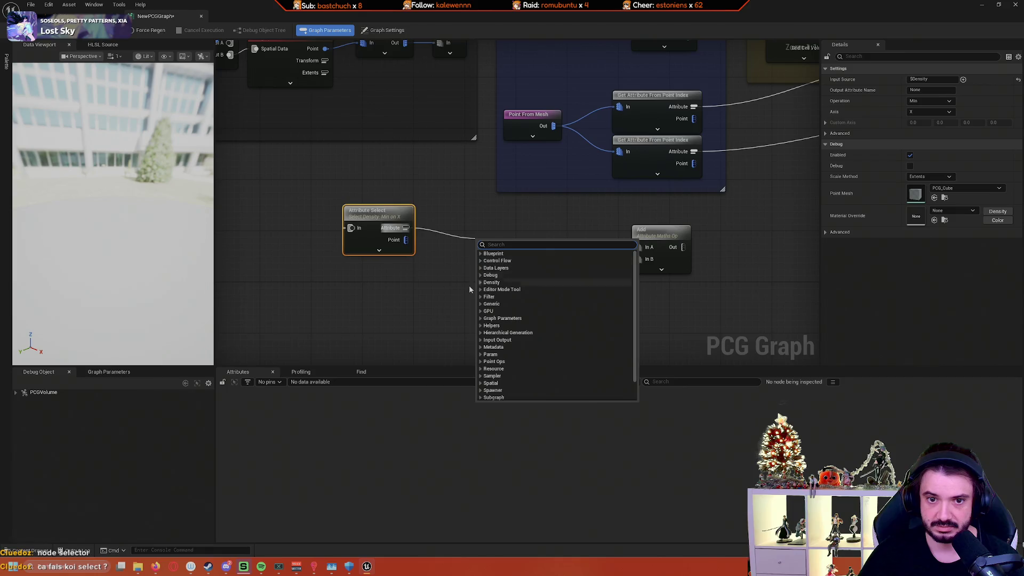
# Step: Keep Min as the Attribute Select node's selection operation
pyautogui.click(441, 291)
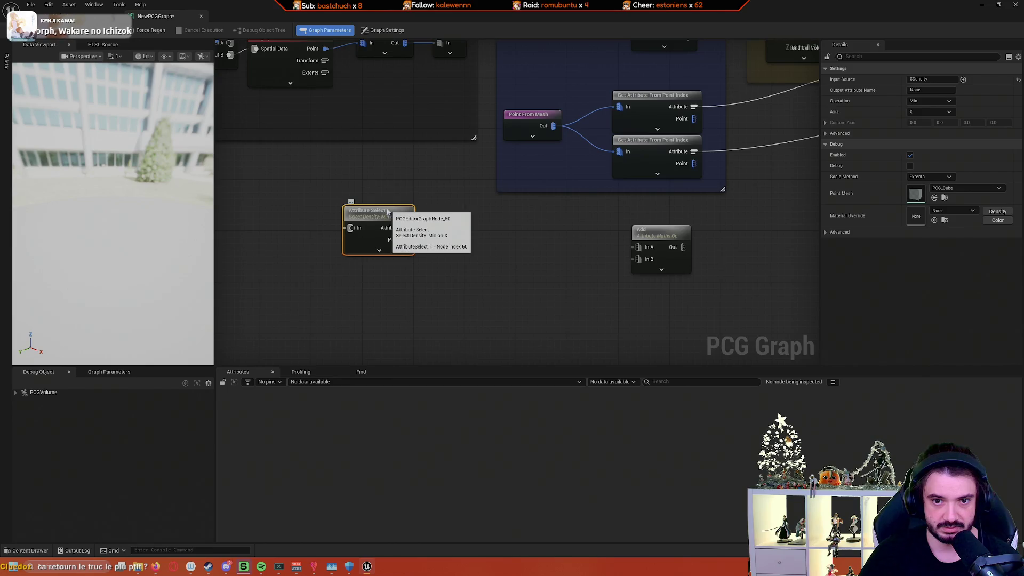
pyautogui.moveTo(445, 211); pyautogui.dragTo(434, 217)
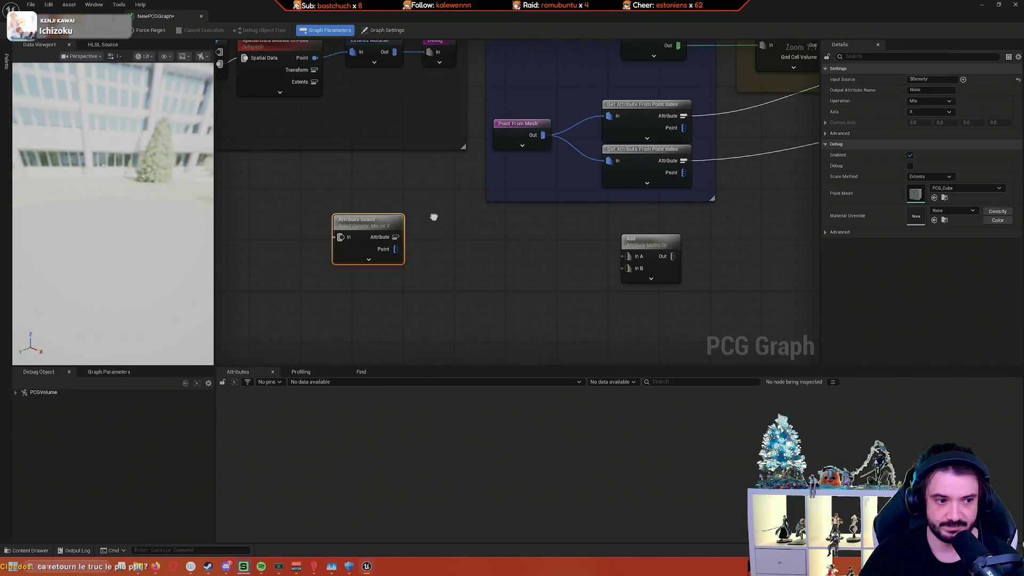
pyautogui.moveTo(434, 217); pyautogui.dragTo(435, 216)
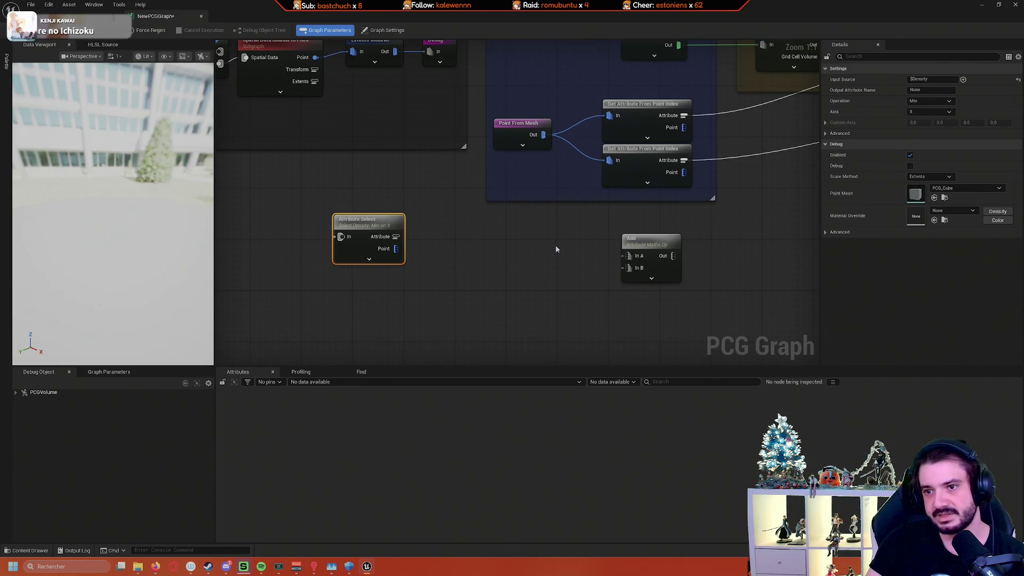
pyautogui.click(931, 101)
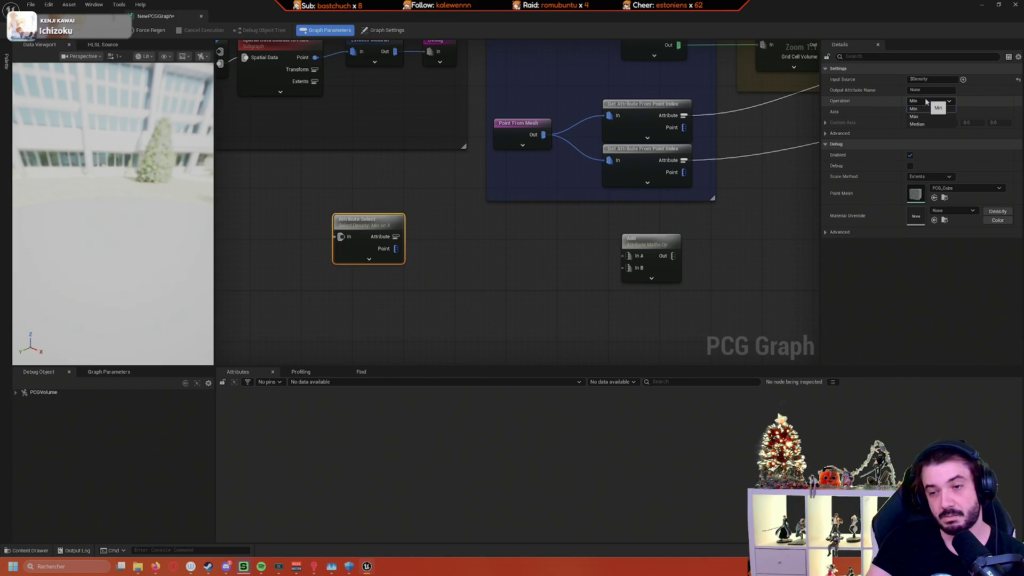
pyautogui.click(659, 222)
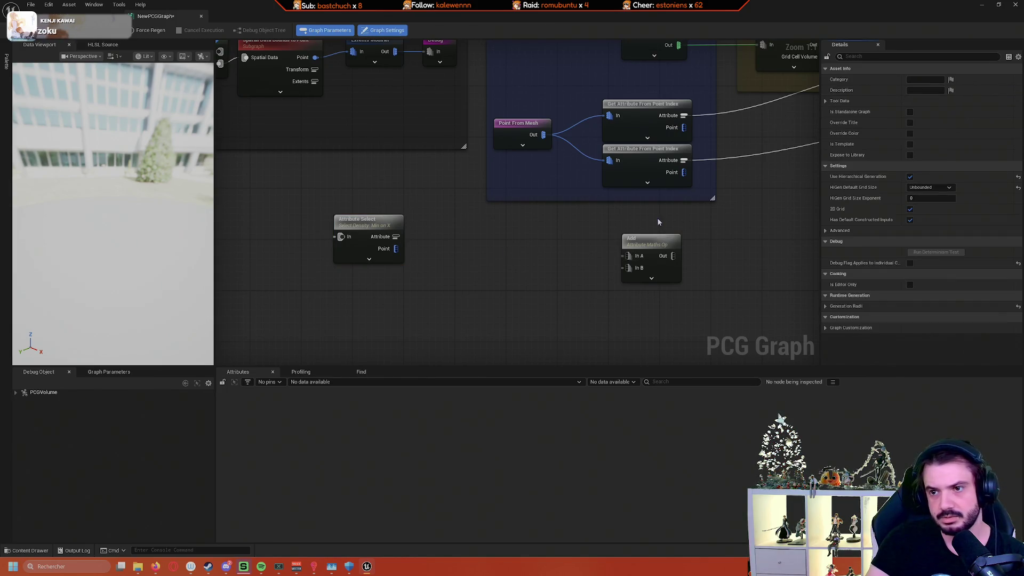
pyautogui.click(395, 232)
pyautogui.click(929, 101)
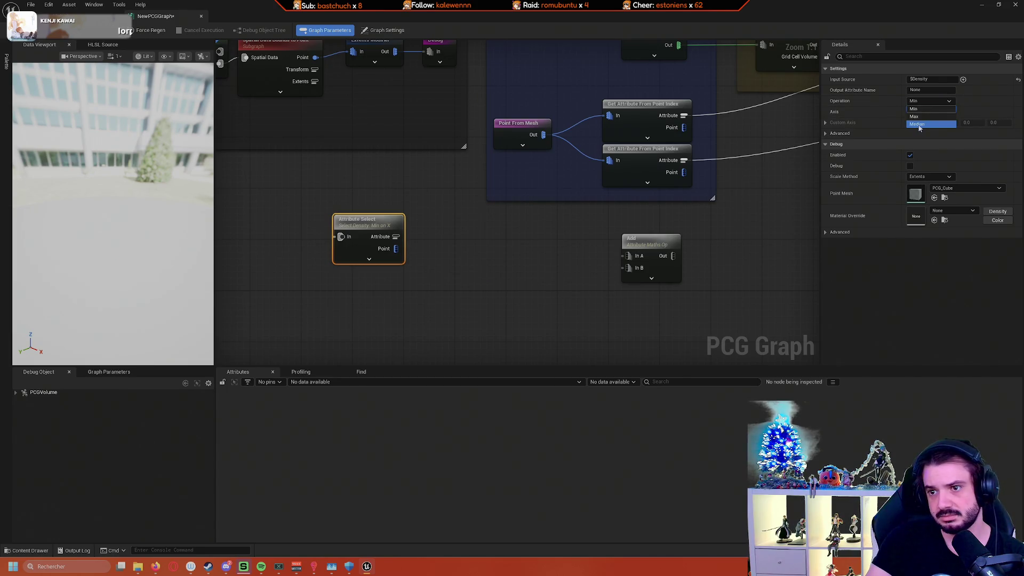
pyautogui.click(914, 109)
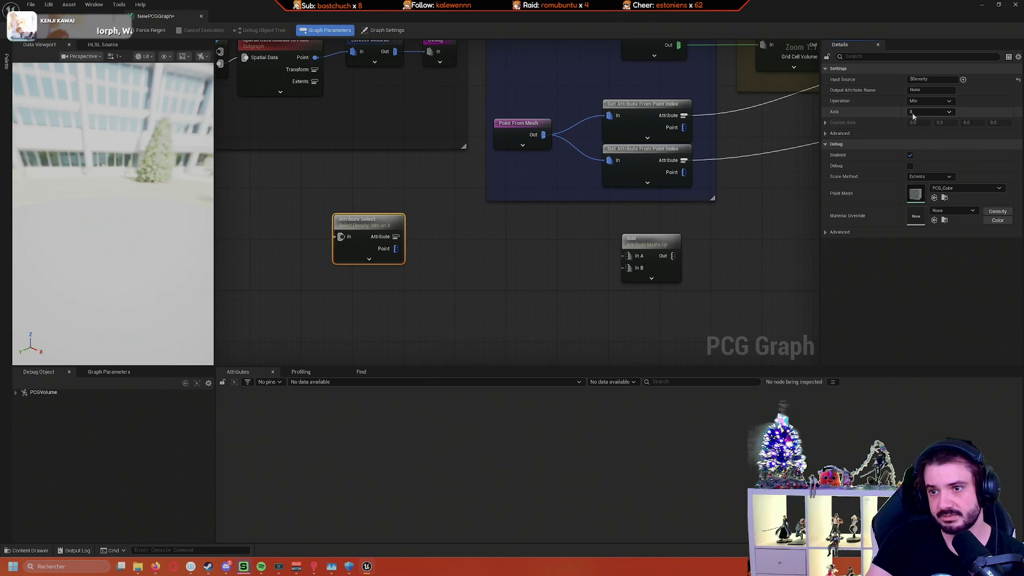
pyautogui.click(925, 102)
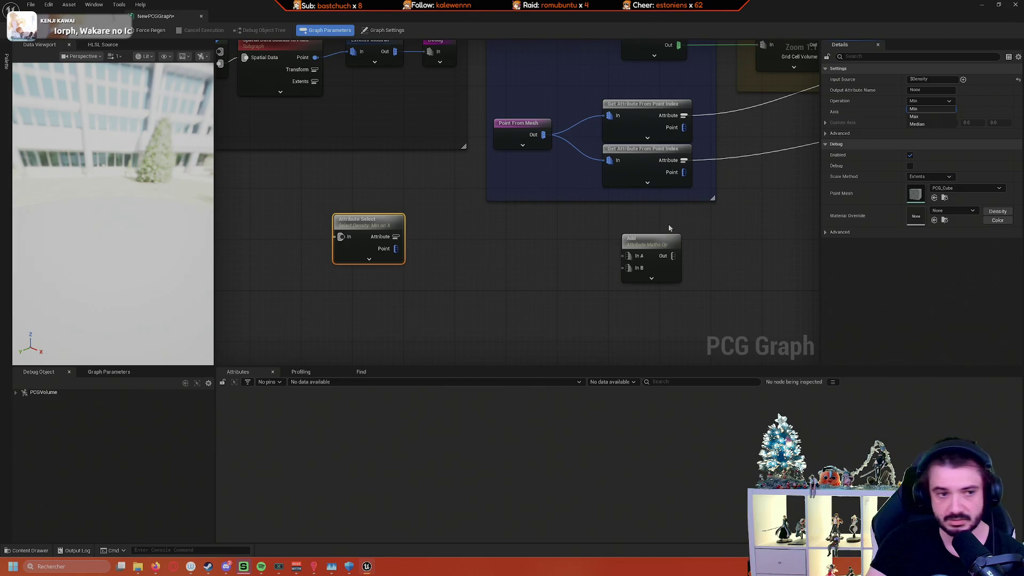
pyautogui.click(412, 268)
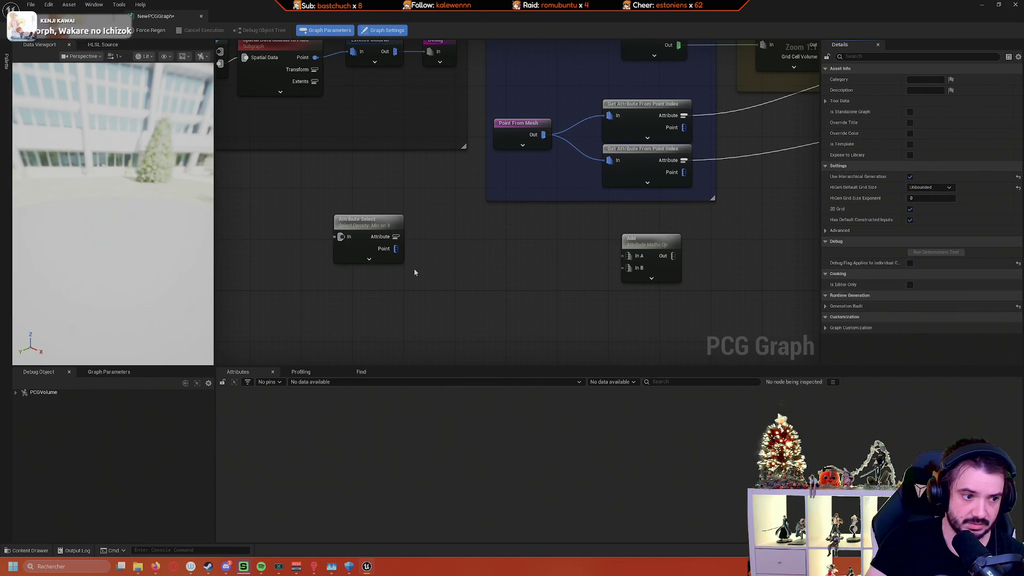
# Step: Switch the input source to Position, then delete the Attribute Select and Add nodes
pyautogui.moveTo(385, 249); pyautogui.dragTo(462, 259)
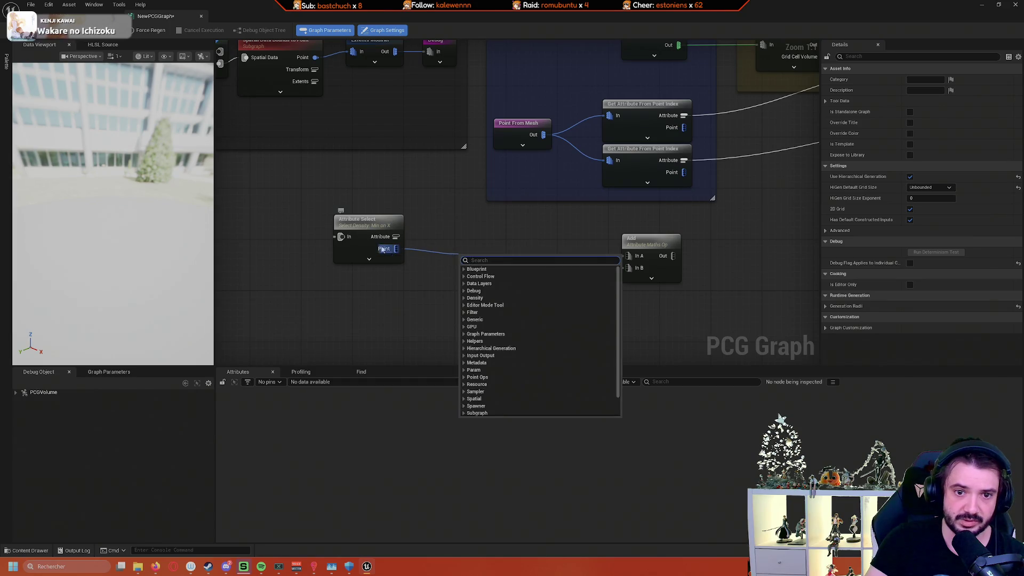
pyautogui.click(365, 245)
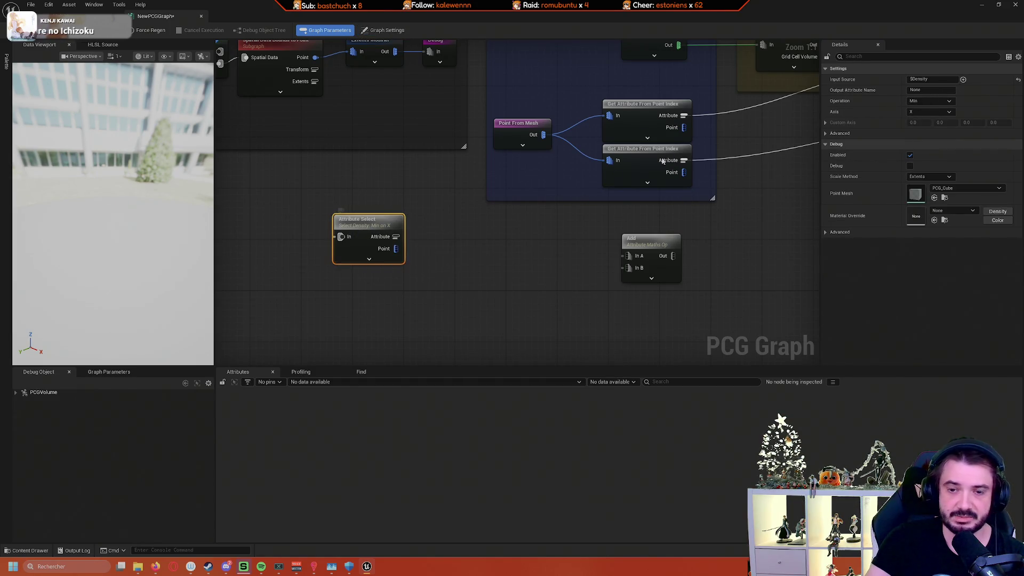
pyautogui.click(963, 79)
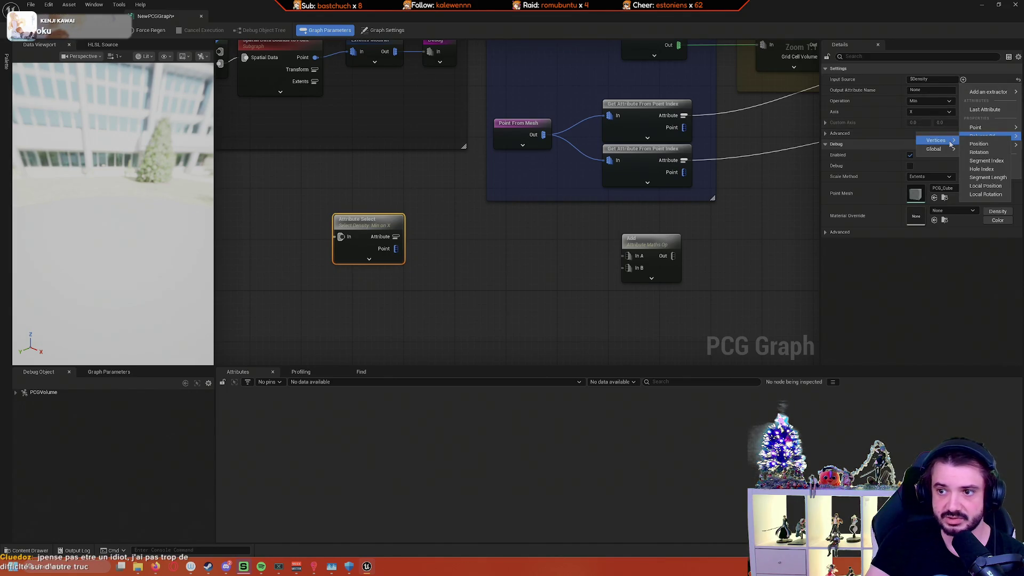
pyautogui.click(972, 145)
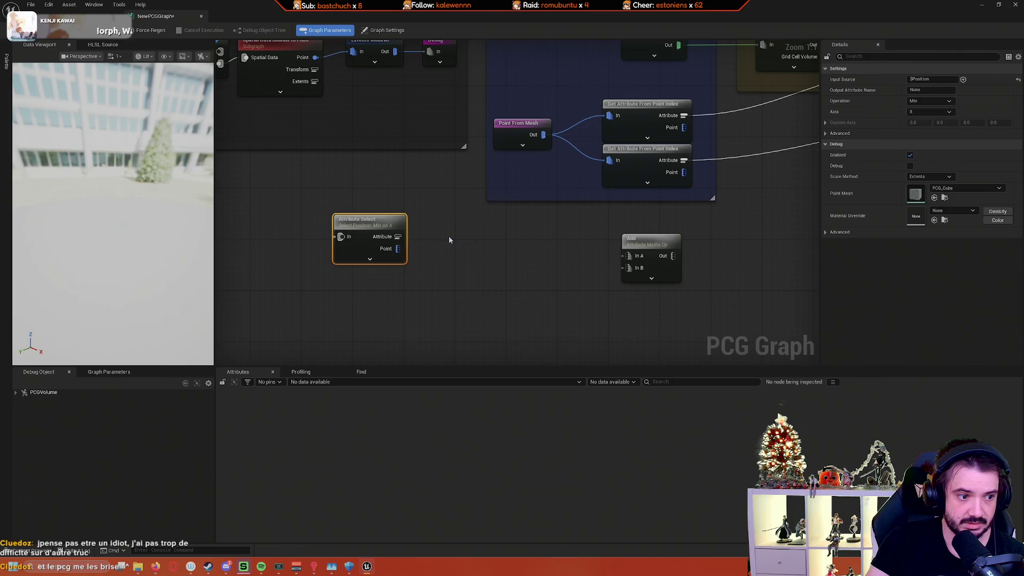
pyautogui.moveTo(322, 296); pyautogui.dragTo(589, 255)
pyautogui.press('Delete')
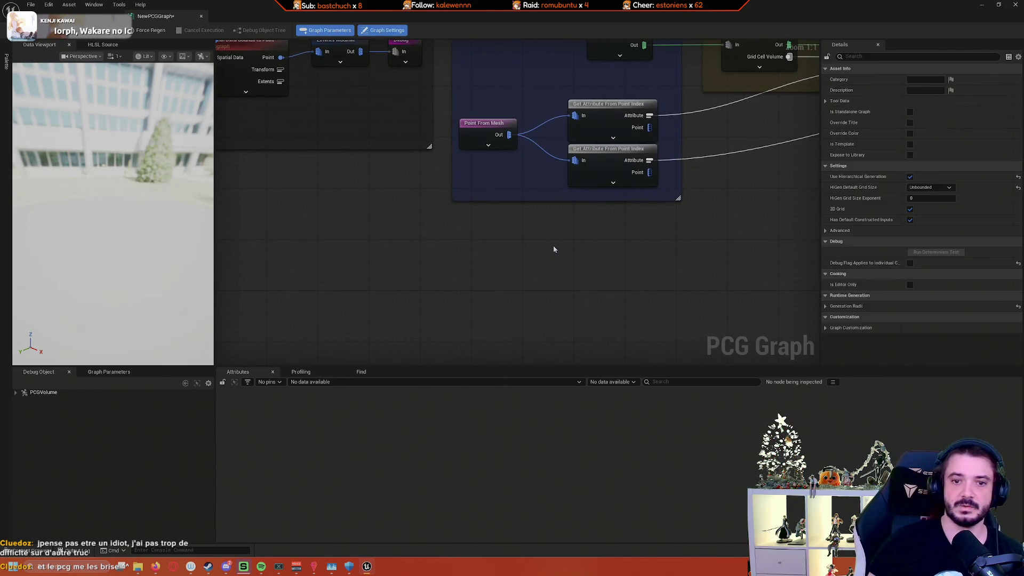
# Step: Review the graph's Set Grid Size, Trees and Rocks sections, then return to the level editor
pyautogui.scroll(-6, 471, 305)
pyautogui.scroll(3, 460, 307)
pyautogui.scroll(-2, 460, 307)
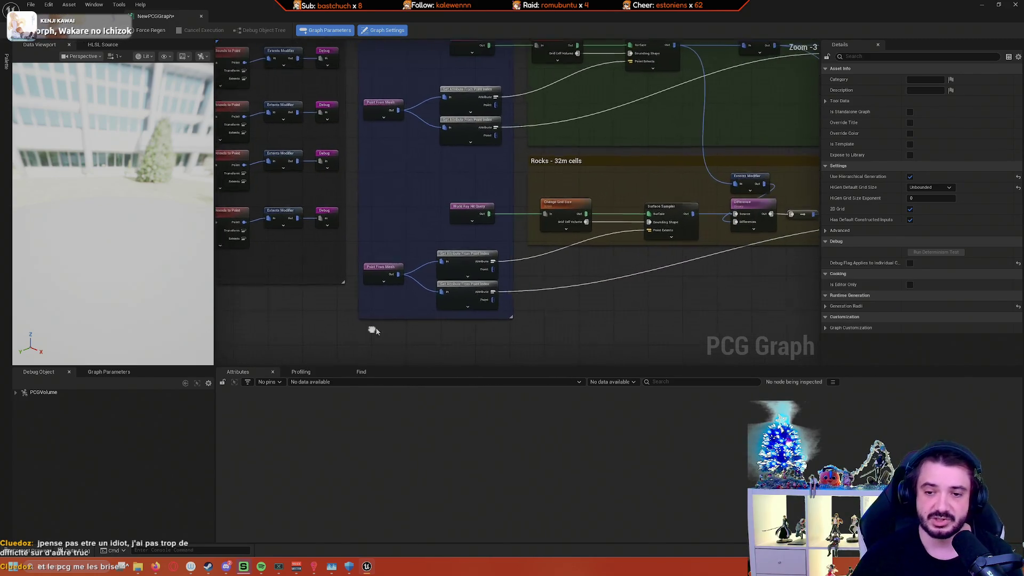
pyautogui.scroll(2, 636, 319)
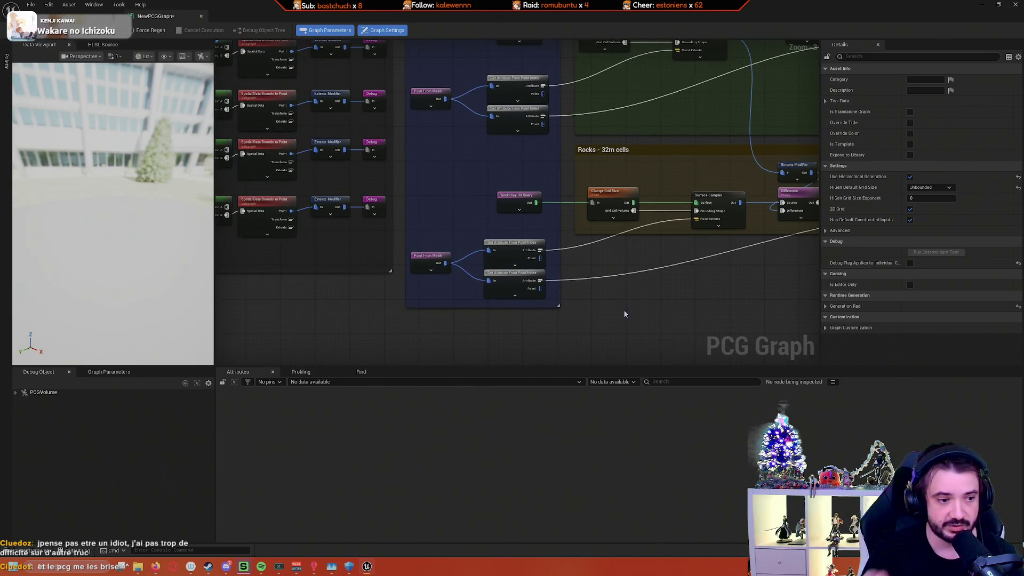
pyautogui.scroll(3, 537, 319)
pyautogui.moveTo(540, 333); pyautogui.dragTo(577, 333)
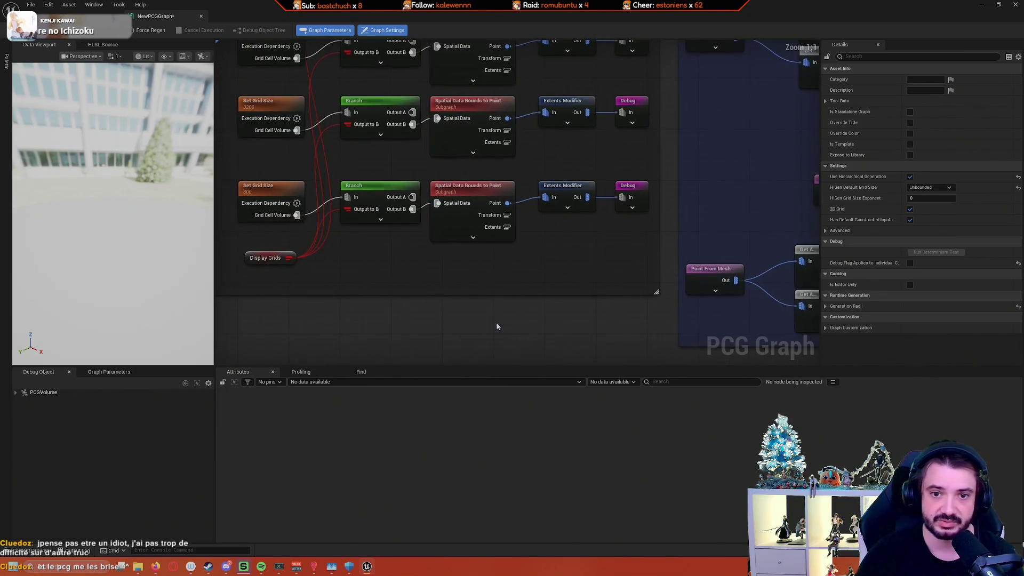
pyautogui.scroll(1, 496, 321)
pyautogui.scroll(-1, 484, 328)
pyautogui.scroll(-2, 485, 331)
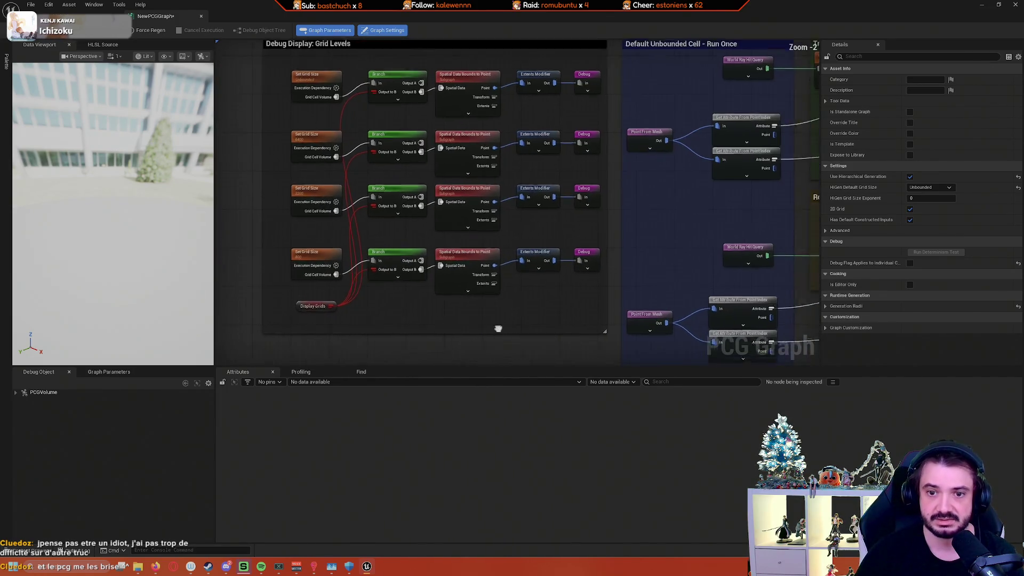
pyautogui.moveTo(555, 299); pyautogui.dragTo(420, 279)
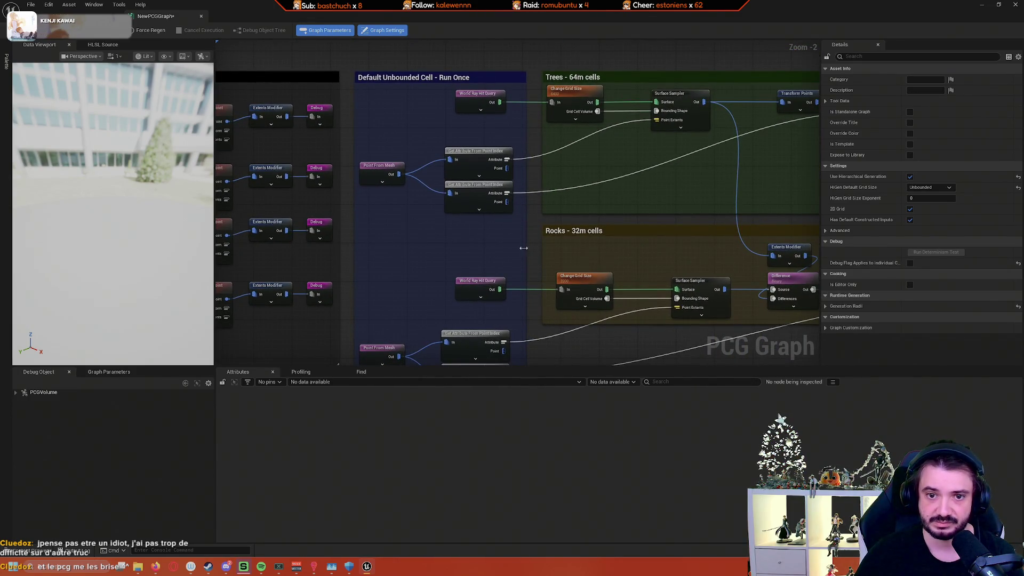
pyautogui.moveTo(524, 249)
pyautogui.mouseDown()
pyautogui.moveTo(452, 194)
pyautogui.moveTo(453, 290)
pyautogui.moveTo(394, 181)
pyautogui.mouseUp()
pyautogui.scroll(-3, 453, 290)
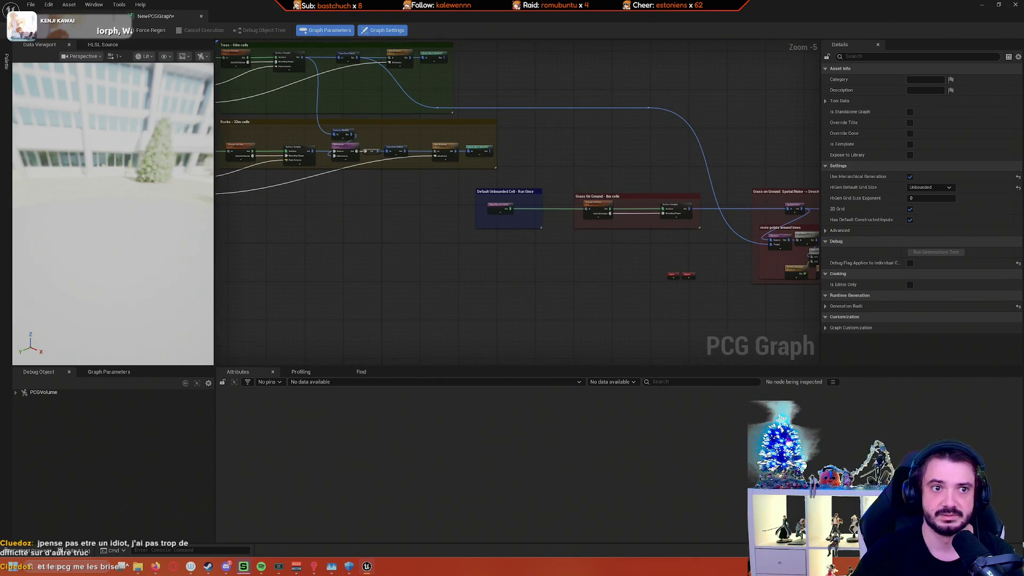
pyautogui.hotkey('ctrl', 'Tab')
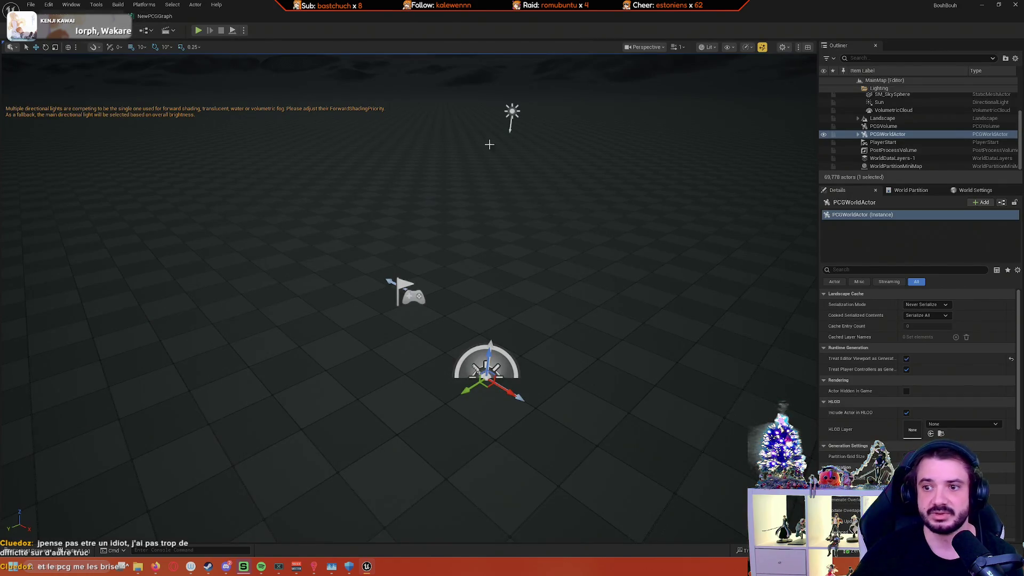
# Step: Frame the PCGVolume, set its X, Y and Z scale to 100, and select a landscape tile
pyautogui.click(883, 127)
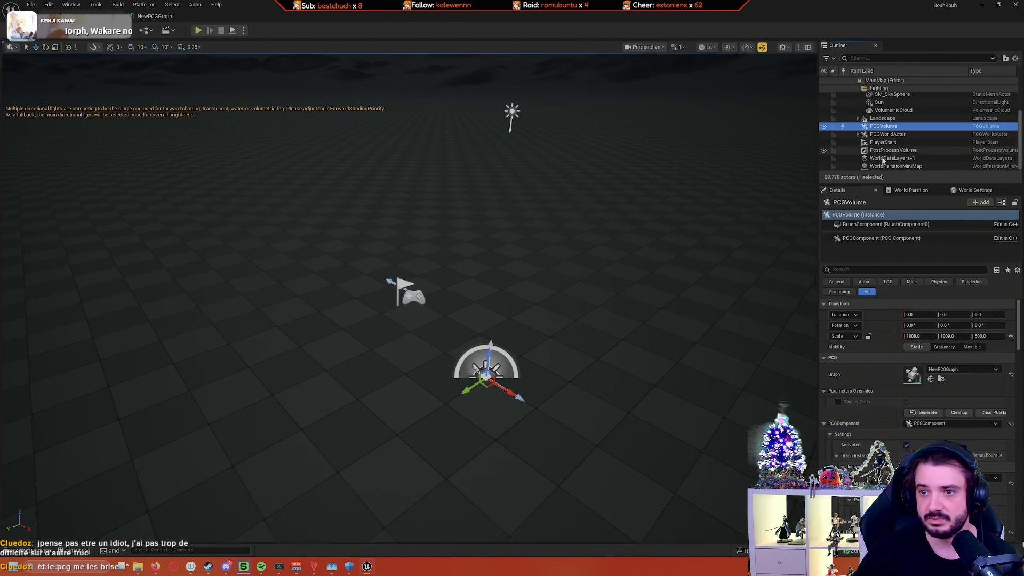
pyautogui.press('f')
pyautogui.click(912, 336)
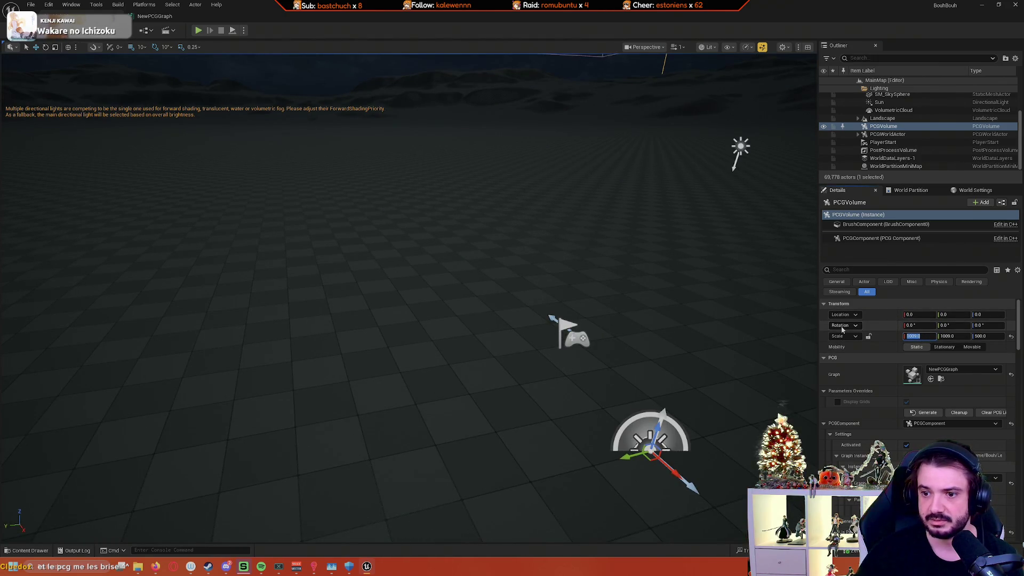
pyautogui.write('1')
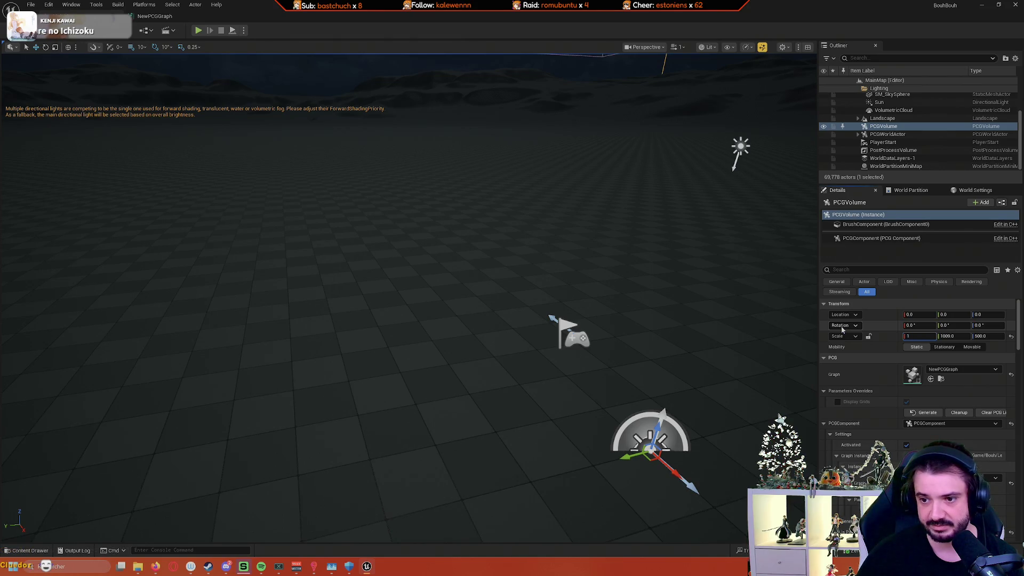
pyautogui.press('Tab')
pyautogui.write('100')
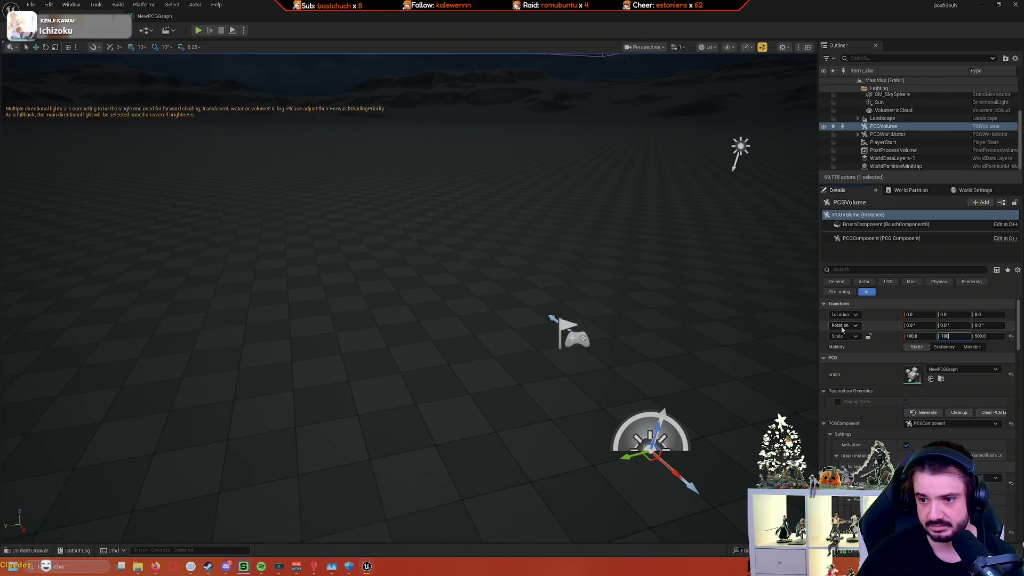
pyautogui.press('Return')
pyautogui.press('f')
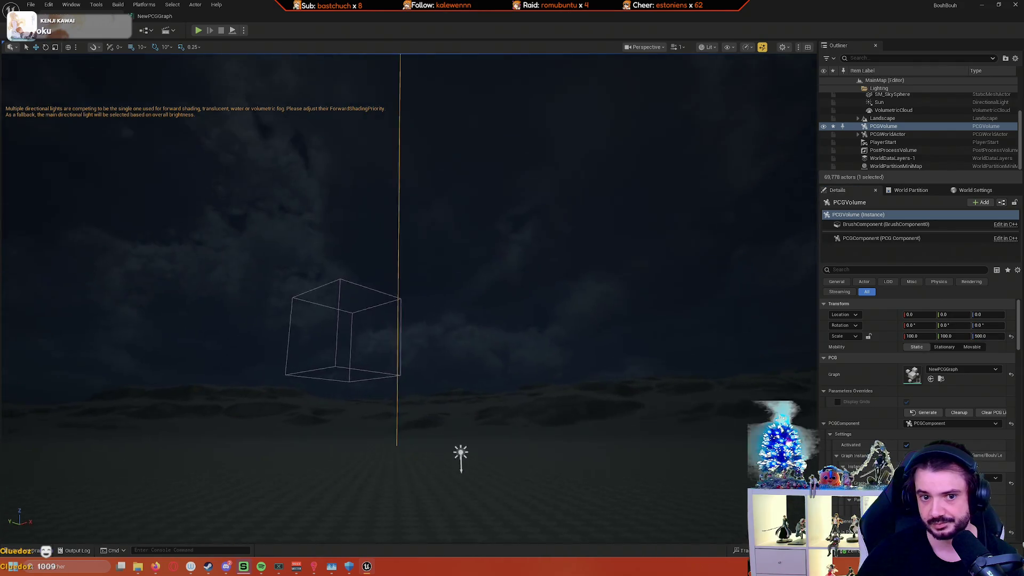
pyautogui.click(988, 336)
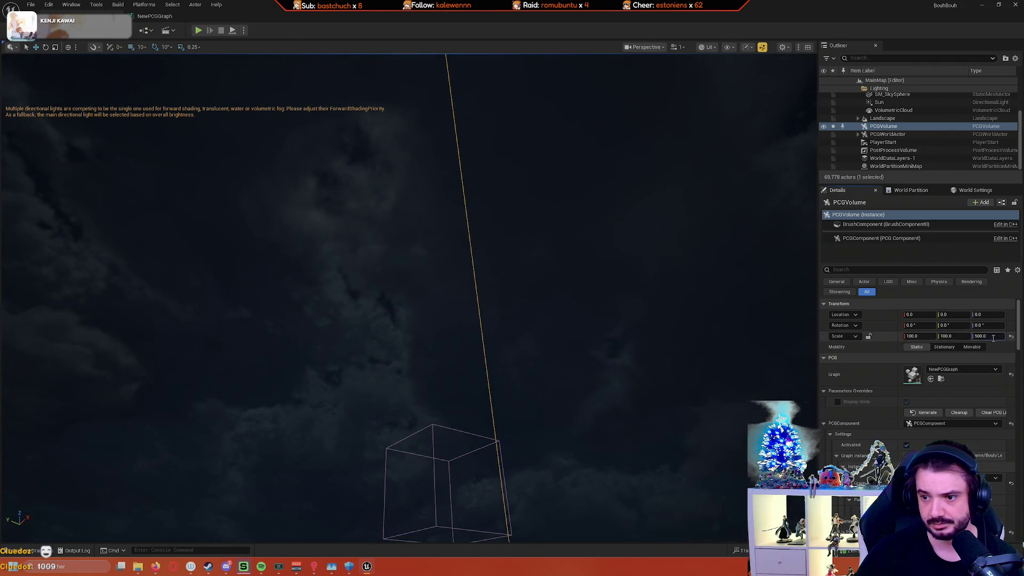
pyautogui.write('10')
pyautogui.press('Return')
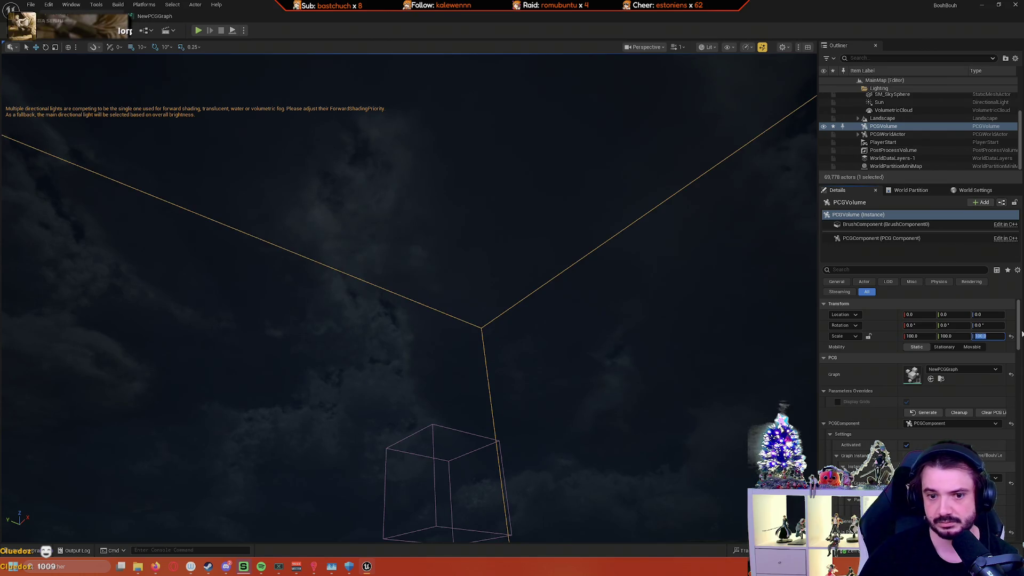
pyautogui.moveTo(770, 379)
pyautogui.mouseDown()
pyautogui.moveTo(683, 366)
pyautogui.moveTo(681, 343)
pyautogui.mouseUp()
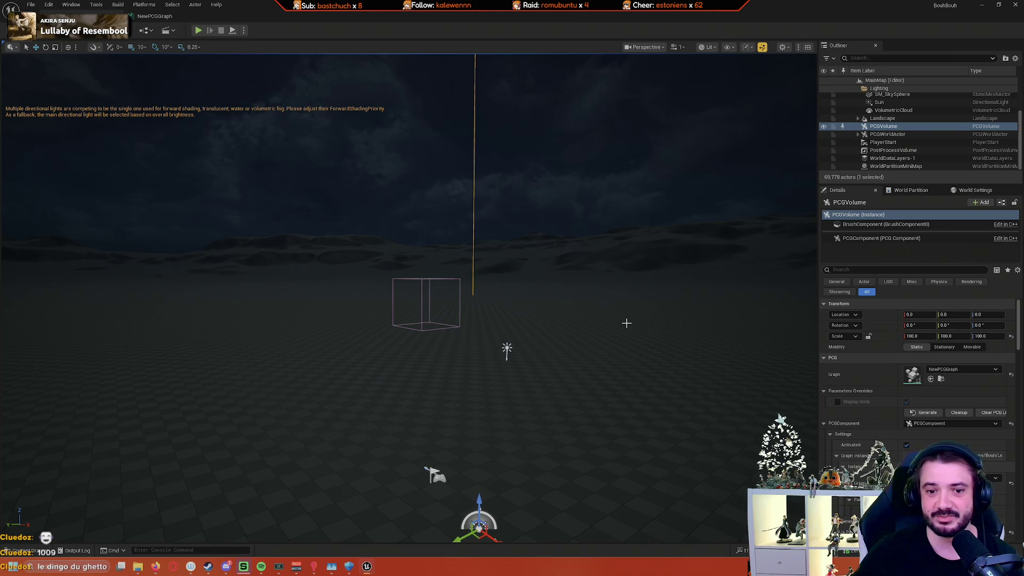
pyautogui.click(651, 318)
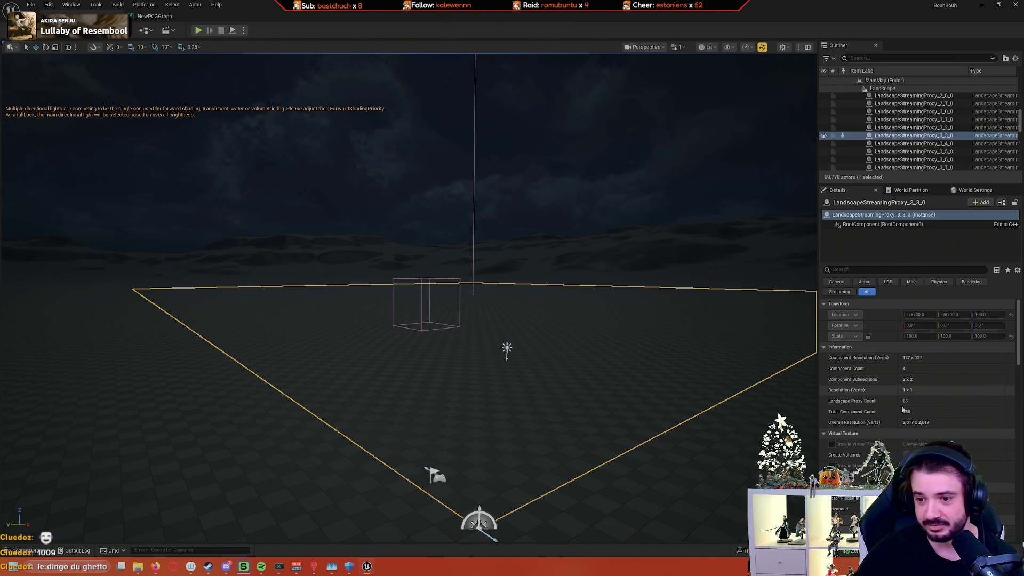
pyautogui.moveTo(728, 309); pyautogui.dragTo(718, 318)
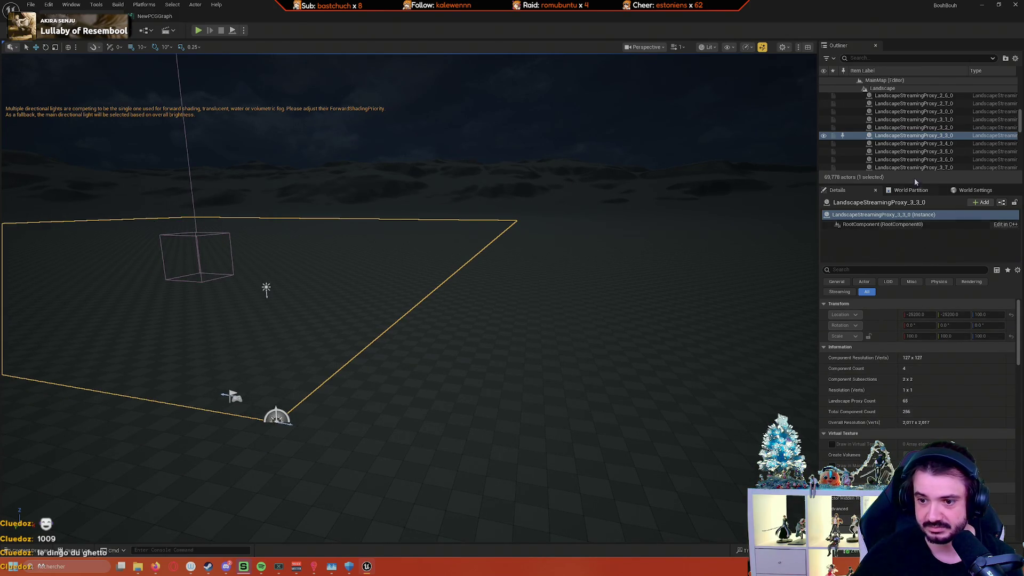
pyautogui.scroll(1, 846, 136)
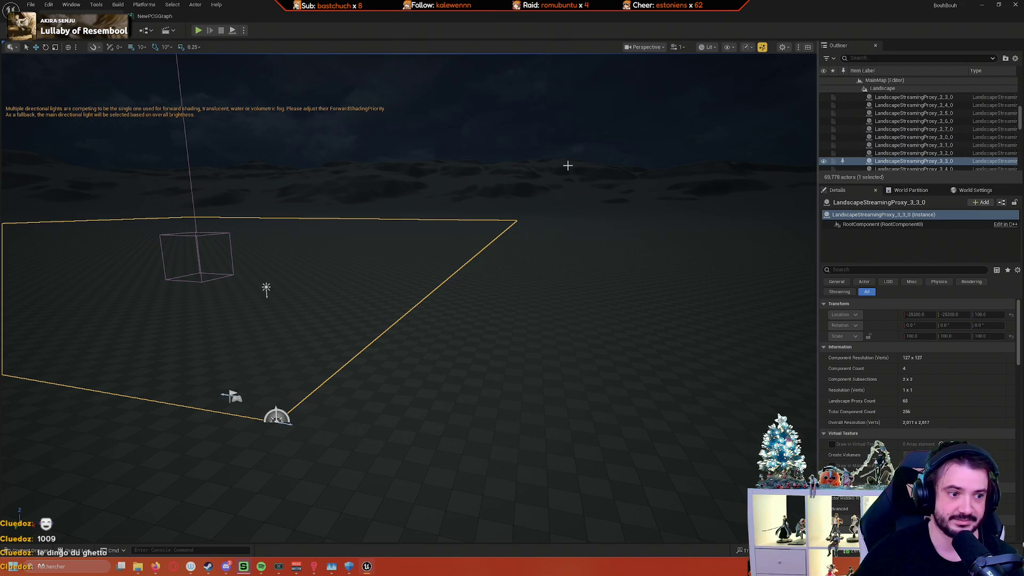
pyautogui.scroll(10, 568, 166)
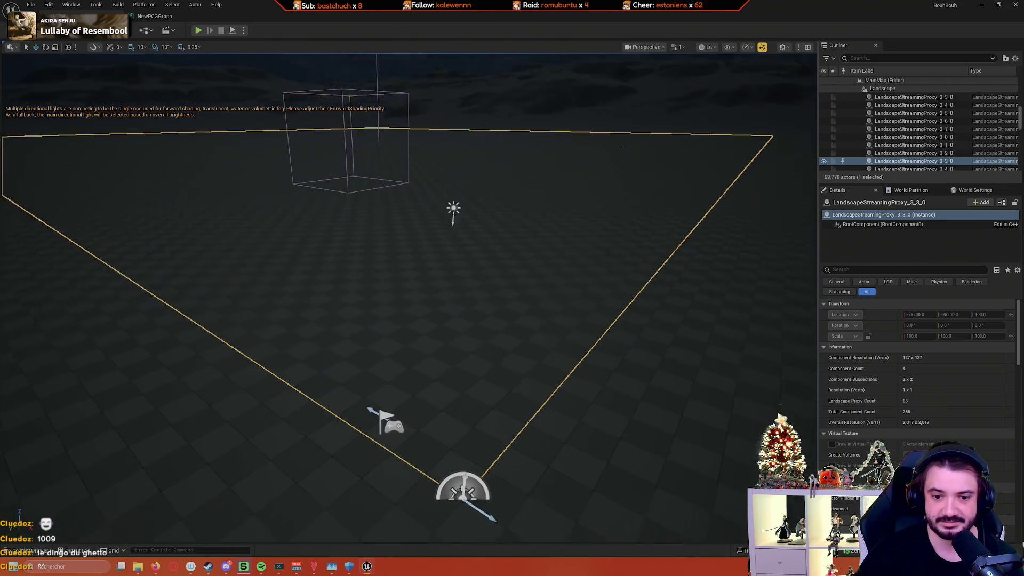
pyautogui.scroll(-10, 423, 192)
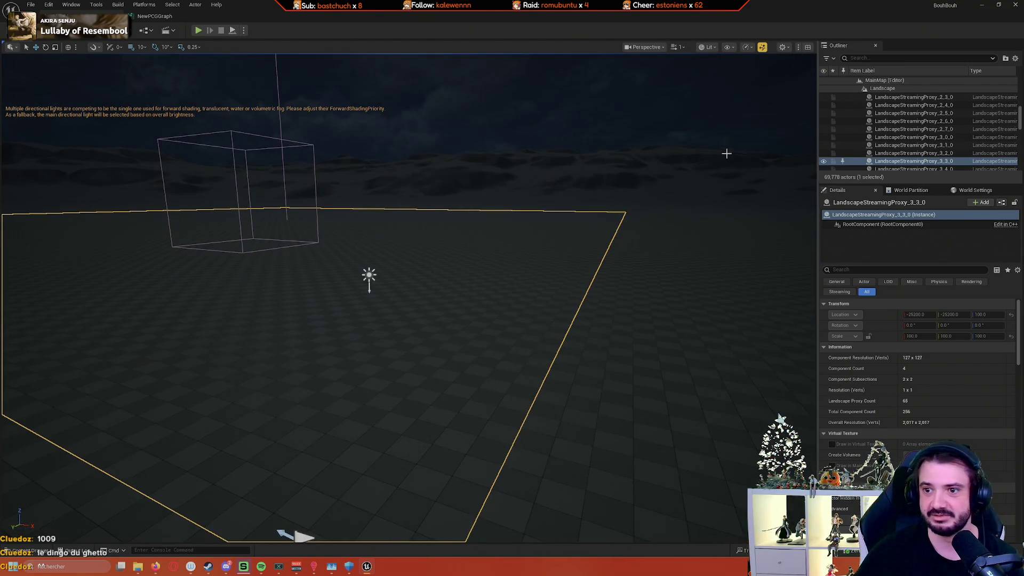
pyautogui.scroll(5, 858, 150)
pyautogui.click(857, 148)
pyautogui.scroll(-1, 911, 155)
pyautogui.click(909, 142)
pyautogui.click(913, 158)
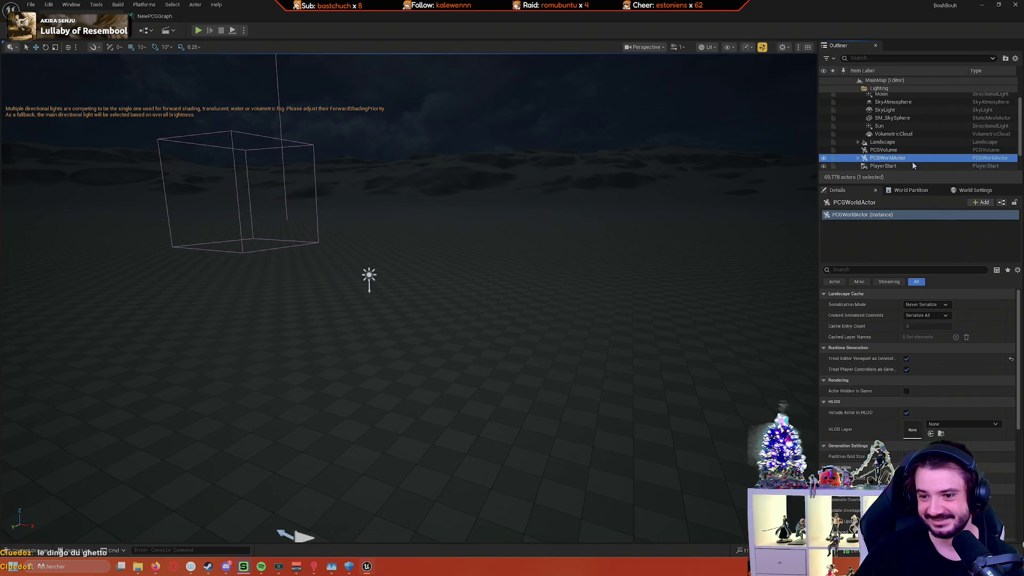
pyautogui.click(907, 150)
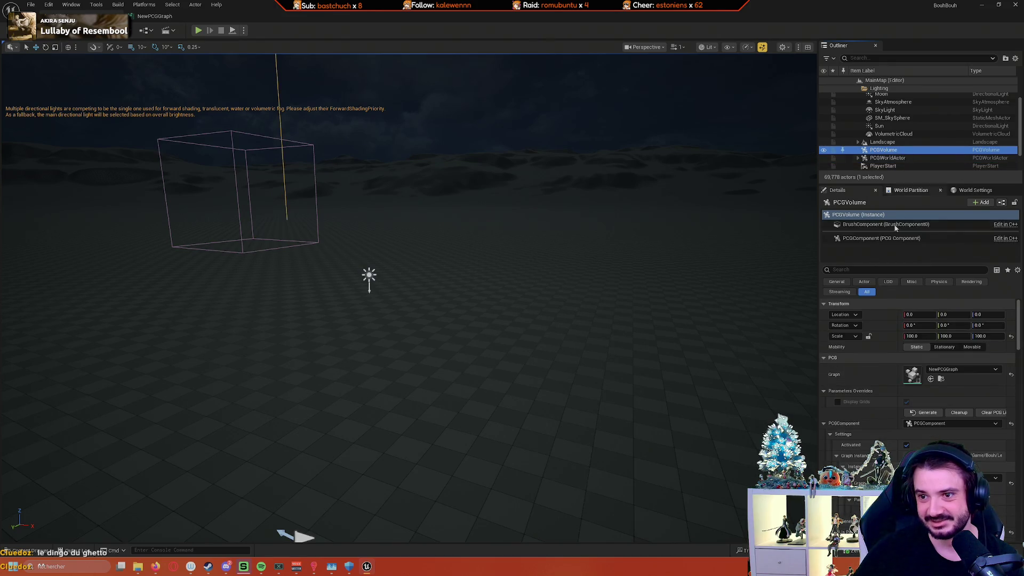
pyautogui.click(928, 413)
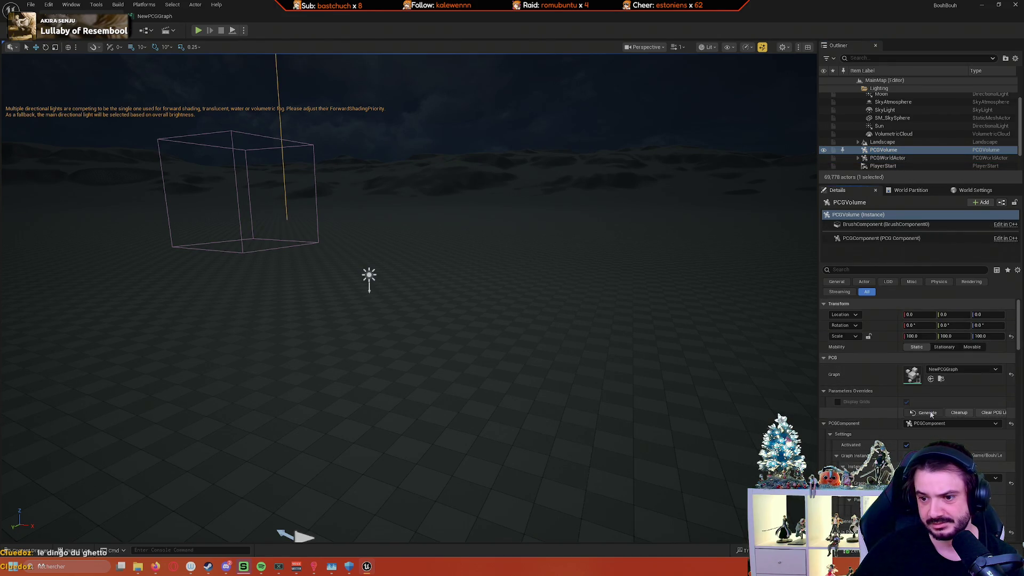
# Step: Scroll through the trees, rocks and grass generated across the enlarged PCGVolume
pyautogui.scroll(5, 695, 370)
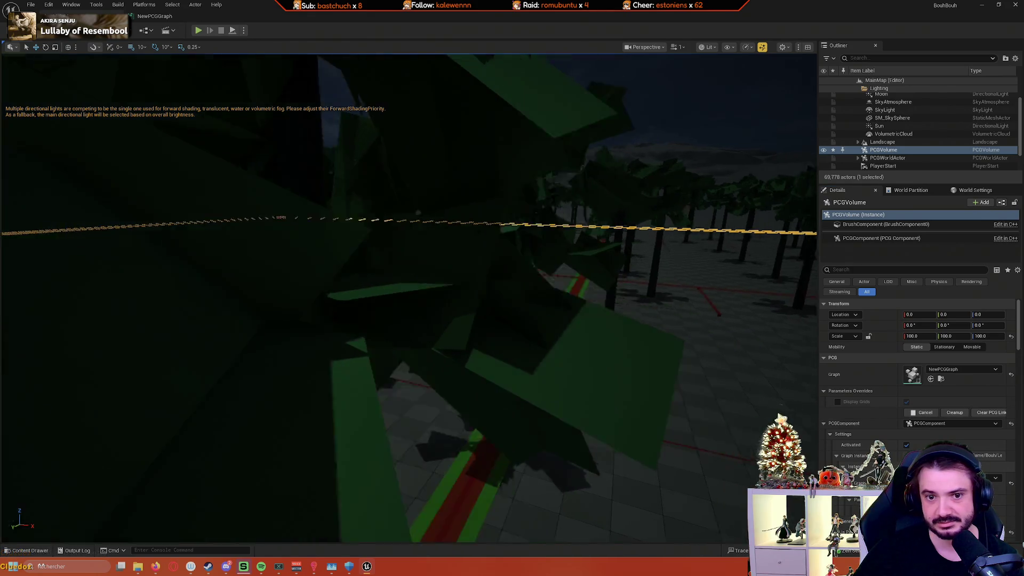
pyautogui.scroll(5, 410, 299)
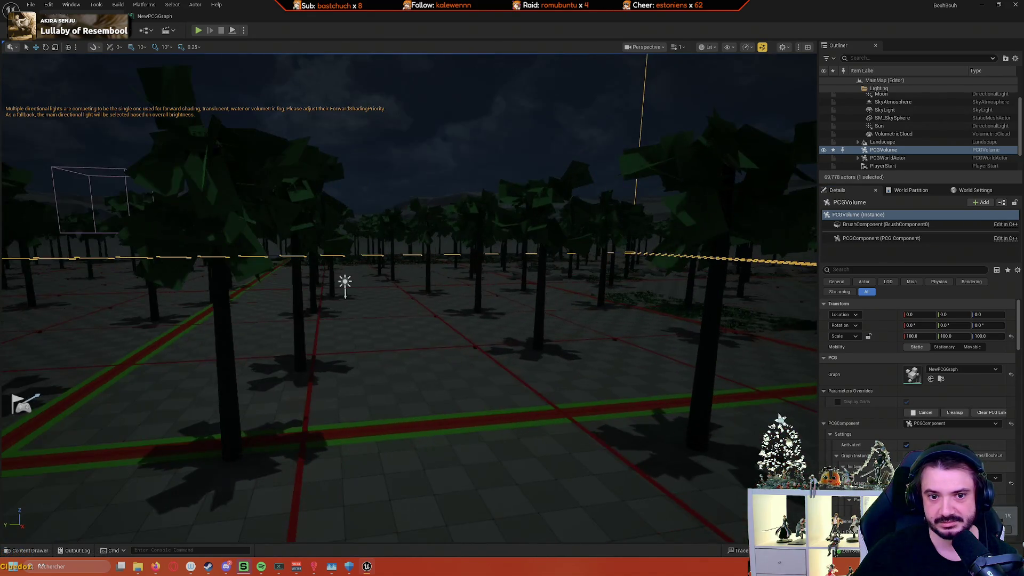
pyautogui.scroll(5, 409, 299)
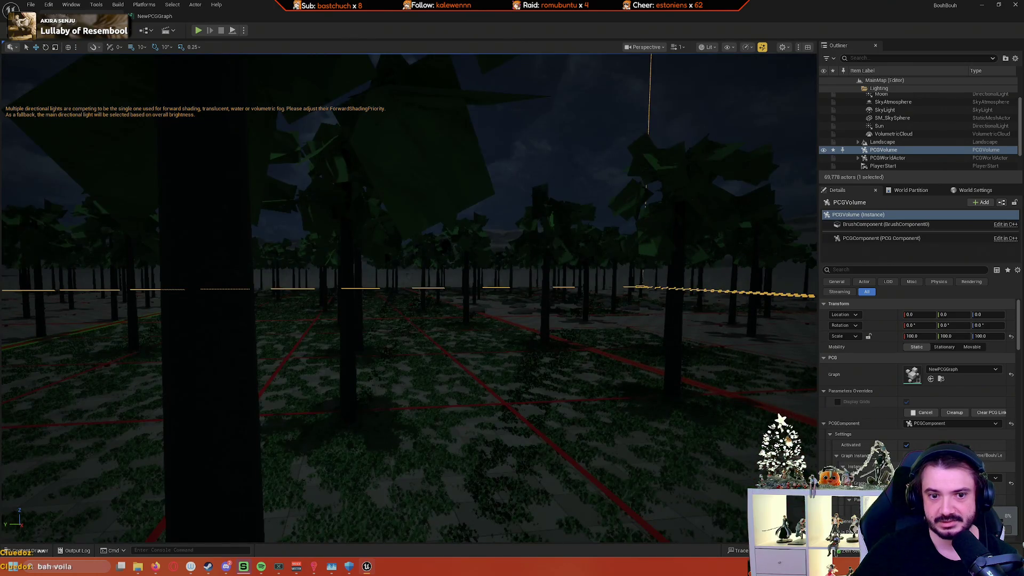
pyautogui.scroll(5, 410, 298)
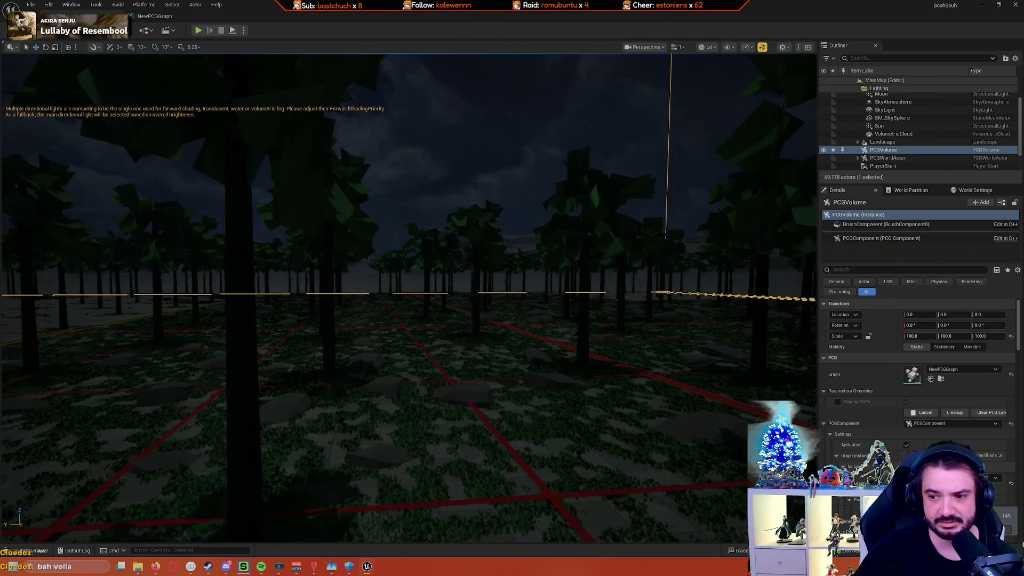
pyautogui.scroll(3, 409, 298)
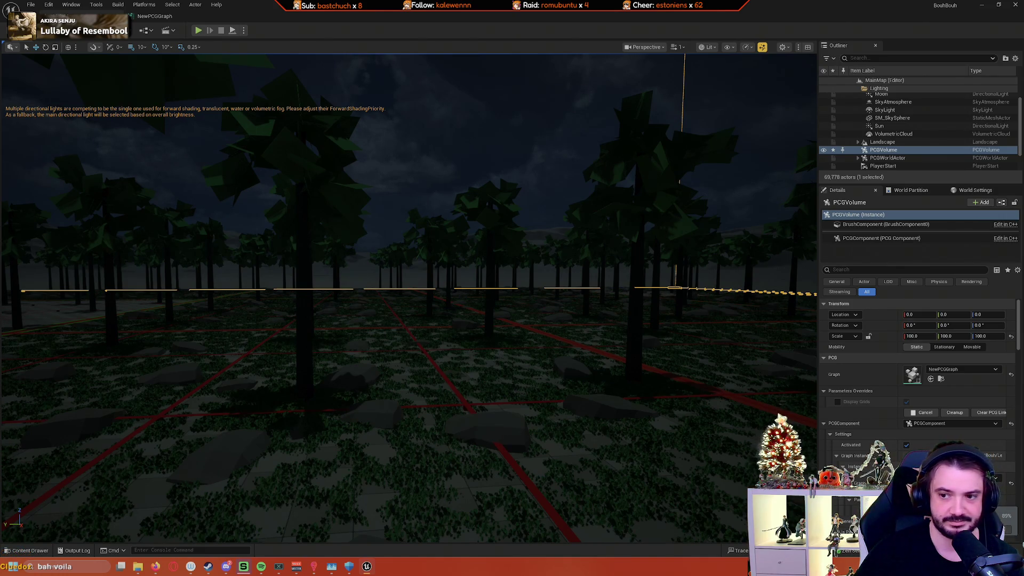
pyautogui.scroll(3, 410, 299)
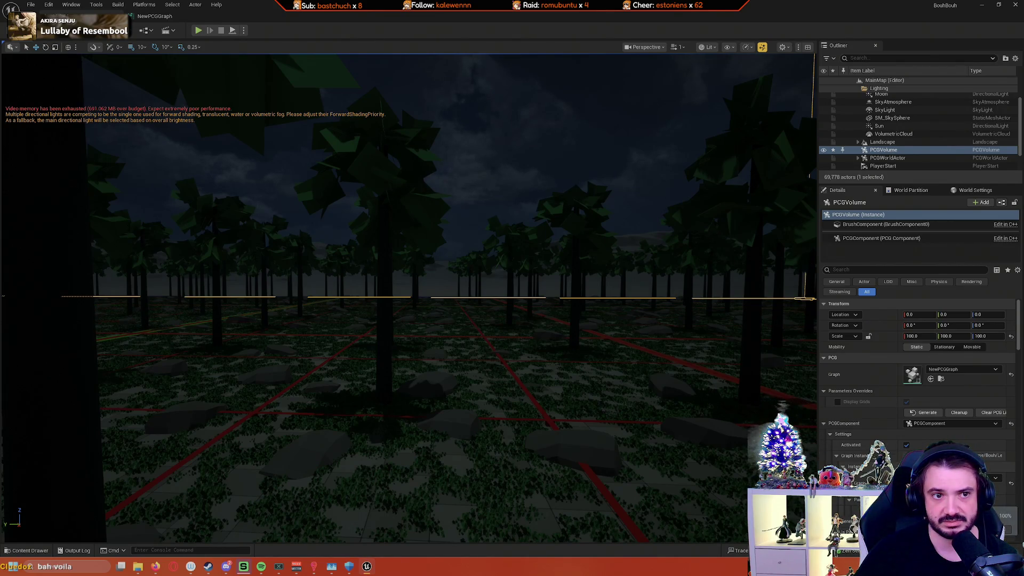
# Step: Fly forward, back and sideways over the forest, align with the grid, and select a landscape tile
pyautogui.press('w')
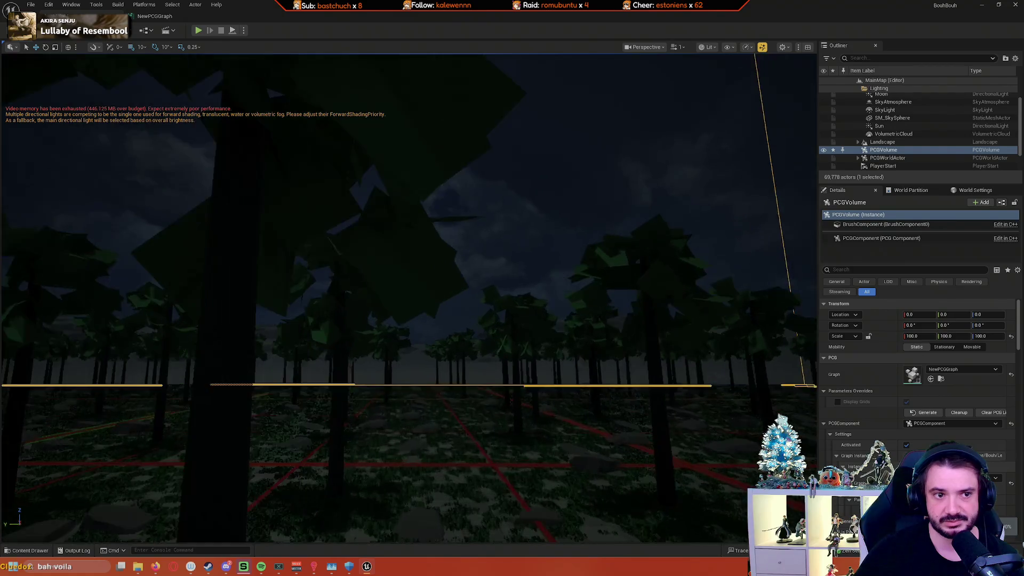
pyautogui.press('w')
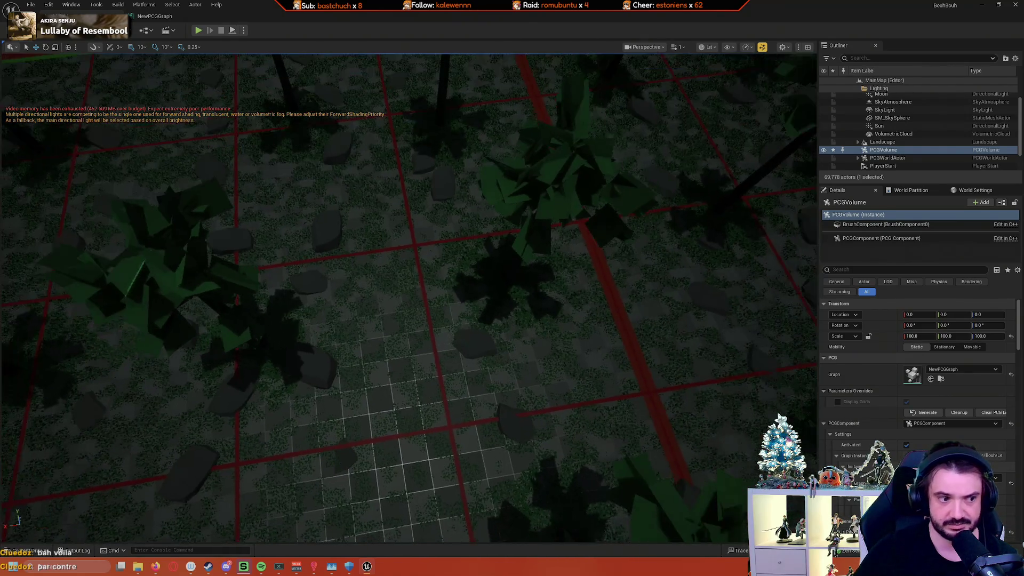
pyautogui.press('s')
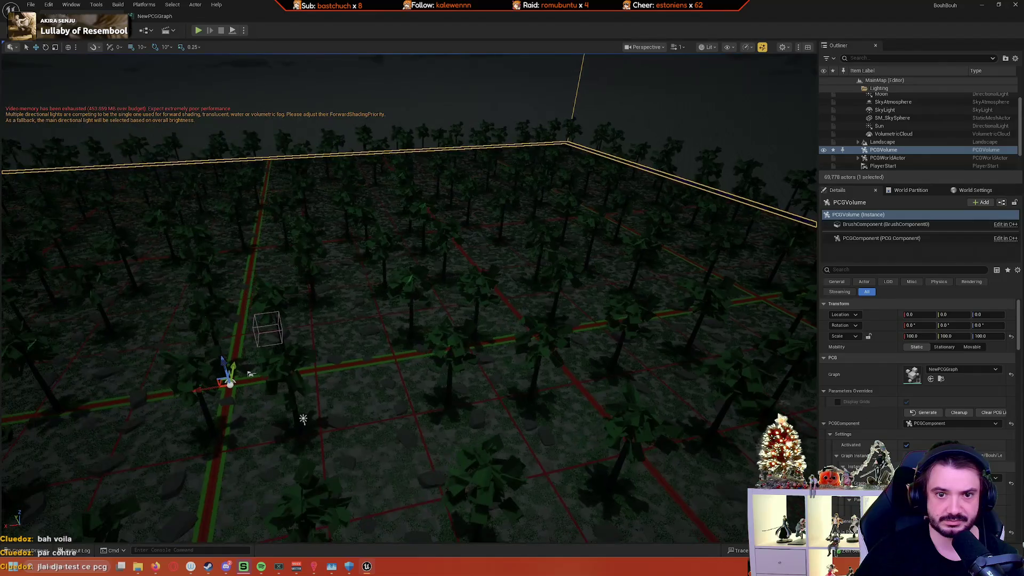
pyautogui.press('w')
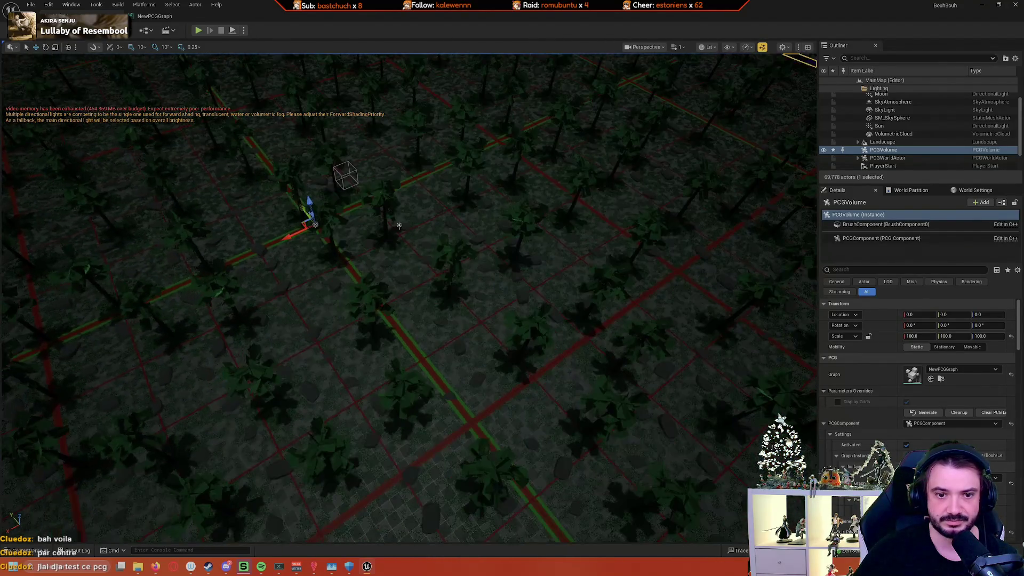
pyautogui.press('s')
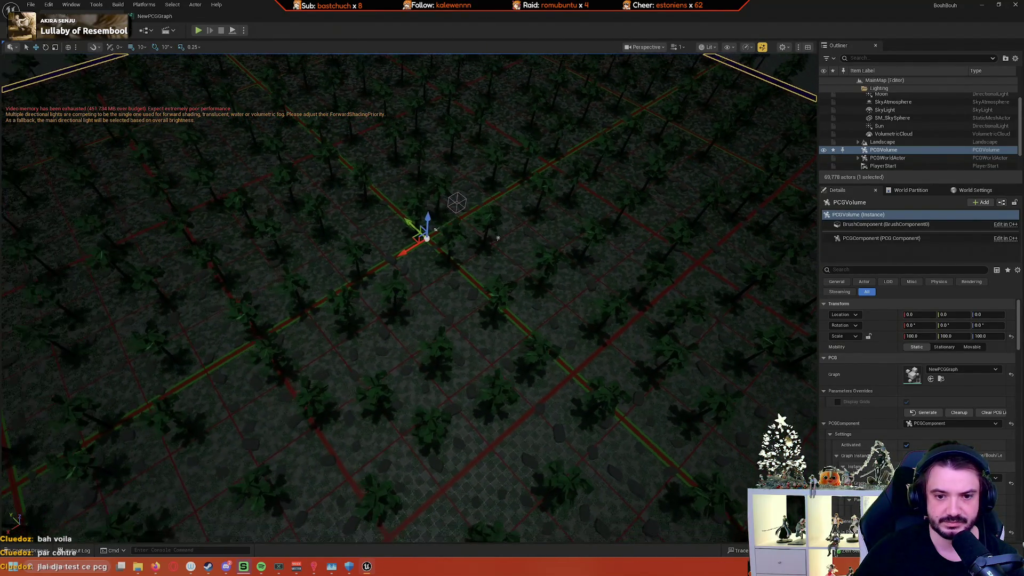
pyautogui.press('s')
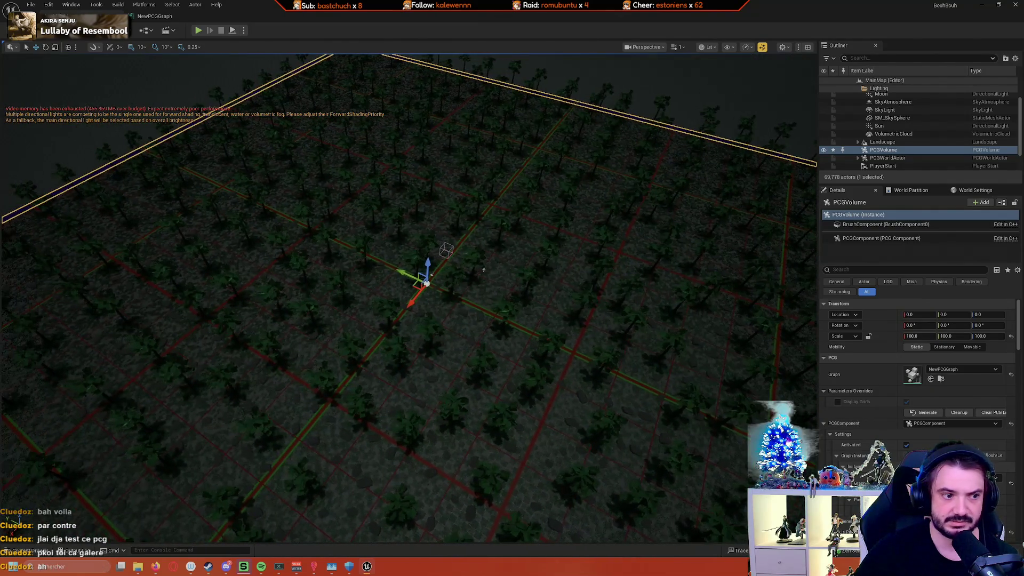
pyautogui.press('a')
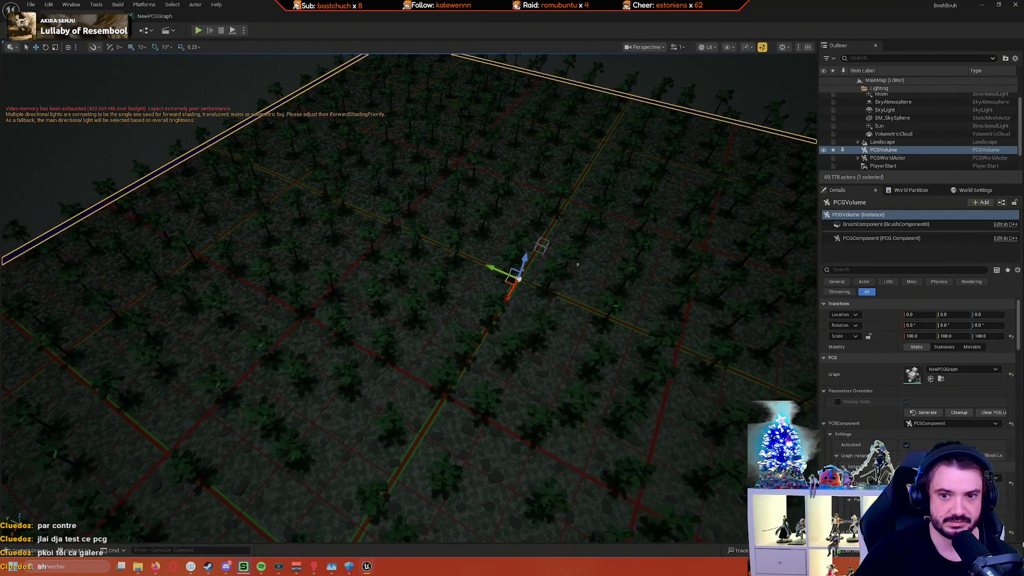
pyautogui.moveTo(609, 262)
pyautogui.mouseDown()
pyautogui.moveTo(527, 231)
pyautogui.moveTo(515, 292)
pyautogui.moveTo(547, 242)
pyautogui.moveTo(632, 207)
pyautogui.mouseUp()
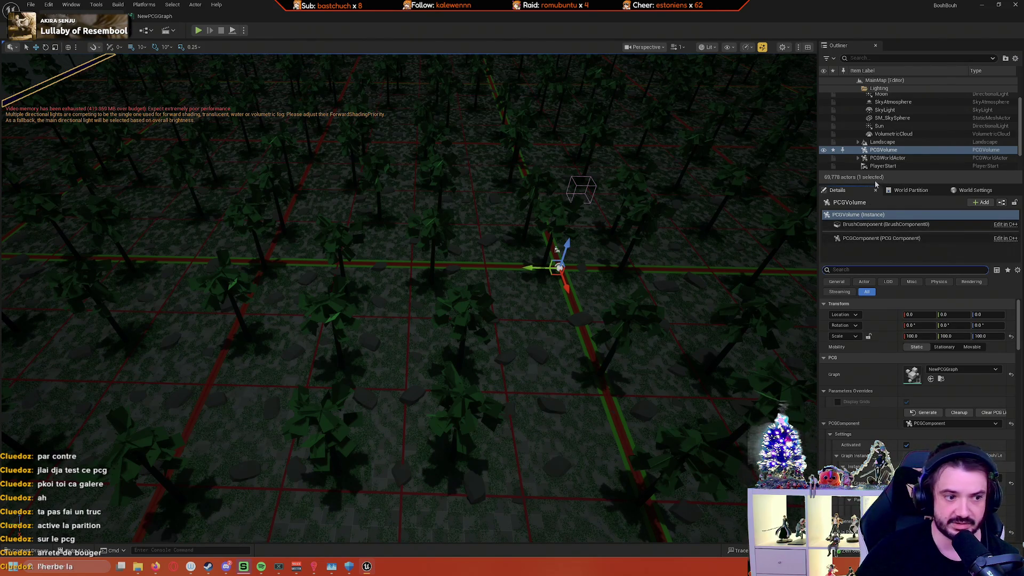
pyautogui.click(490, 373)
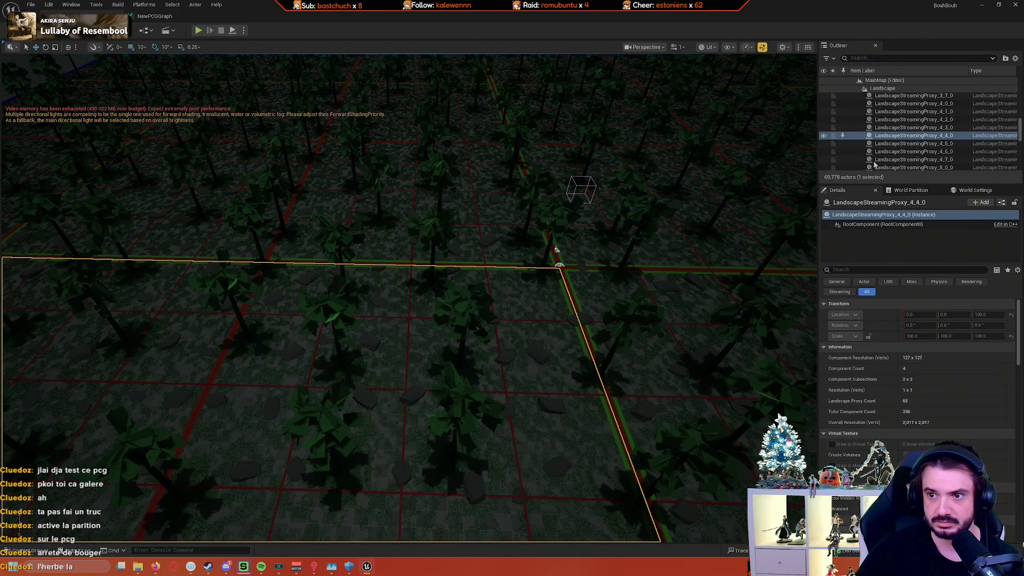
# Step: Filter PCGWorldActor's details by 'part' to show grid size 25600, then select PCGVolume
pyautogui.scroll(8, 907, 144)
pyautogui.scroll(10, 948, 130)
pyautogui.click(859, 160)
pyautogui.scroll(-1, 900, 154)
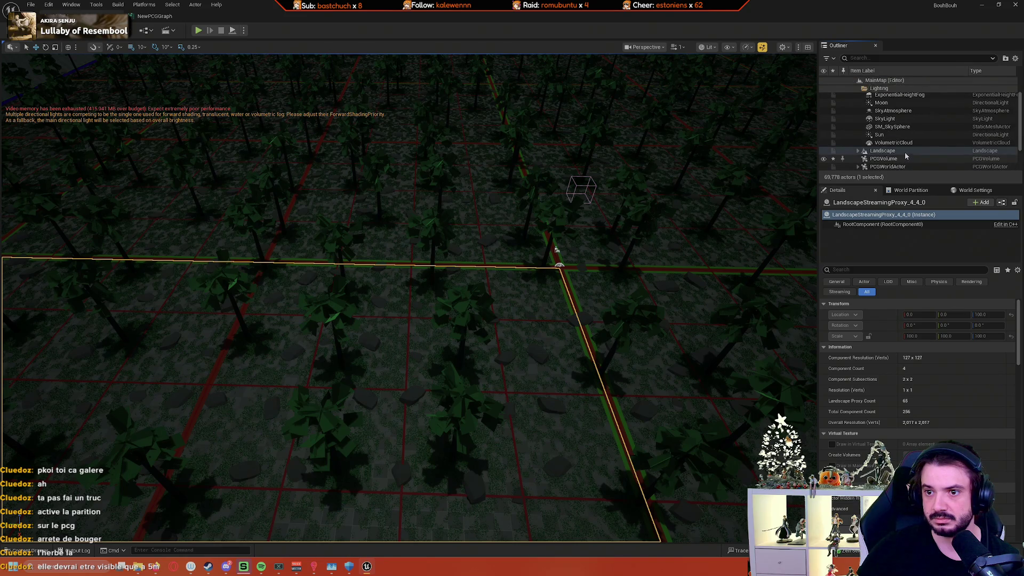
pyautogui.click(891, 167)
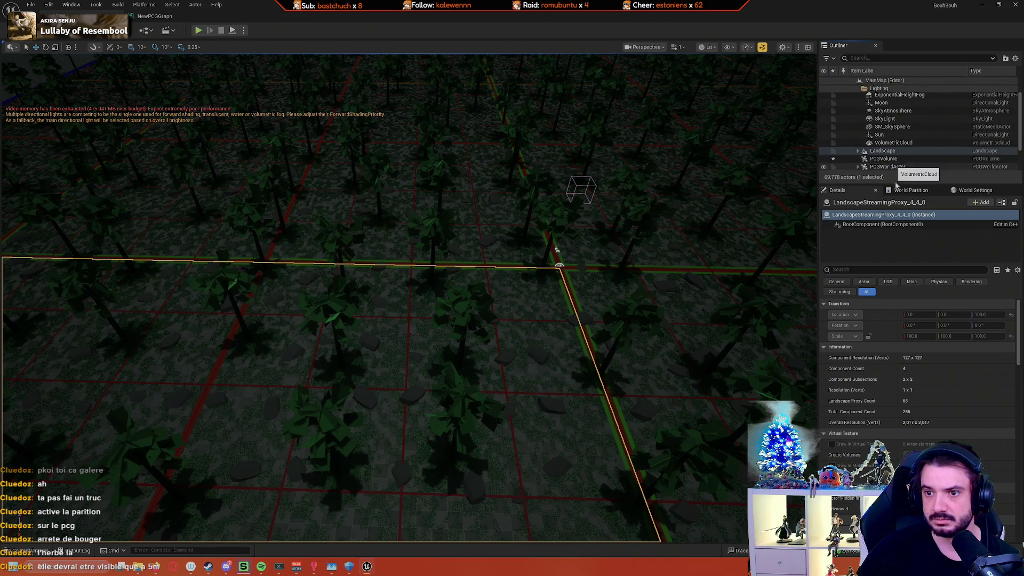
pyautogui.click(873, 271)
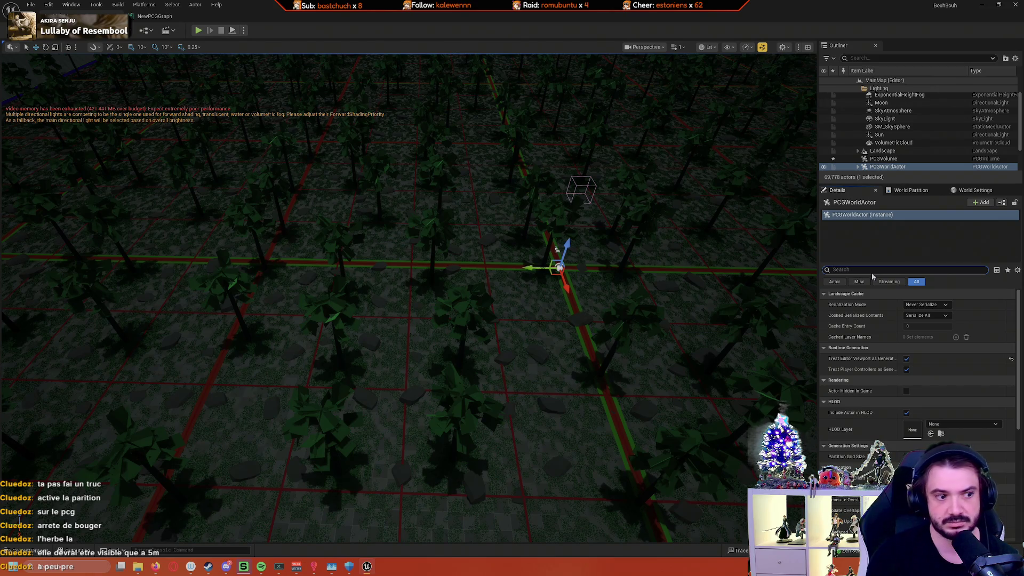
pyautogui.write('paar')
pyautogui.press('BackSpace')
pyautogui.write('rt')
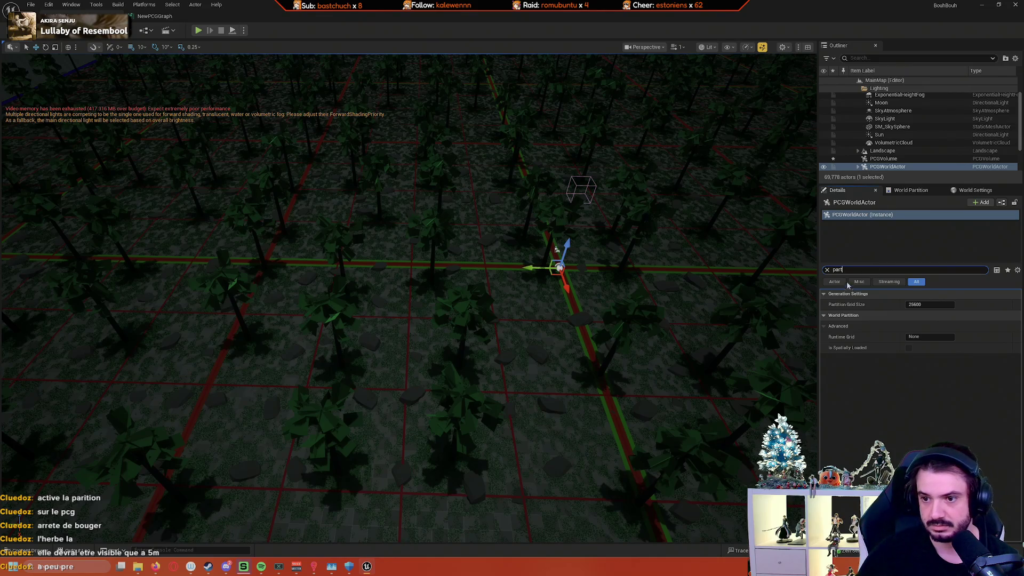
pyautogui.moveTo(847, 309)
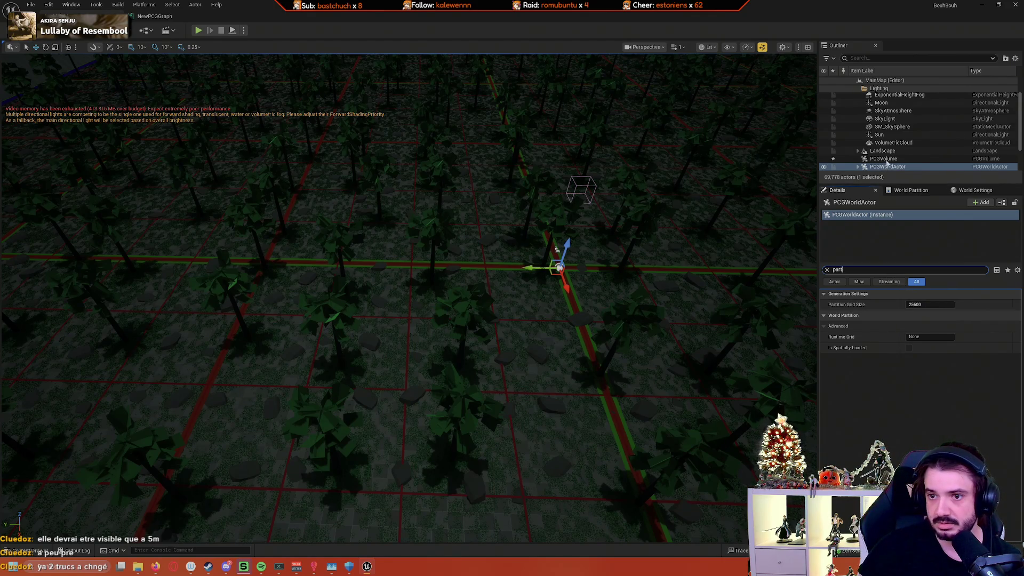
pyautogui.click(884, 159)
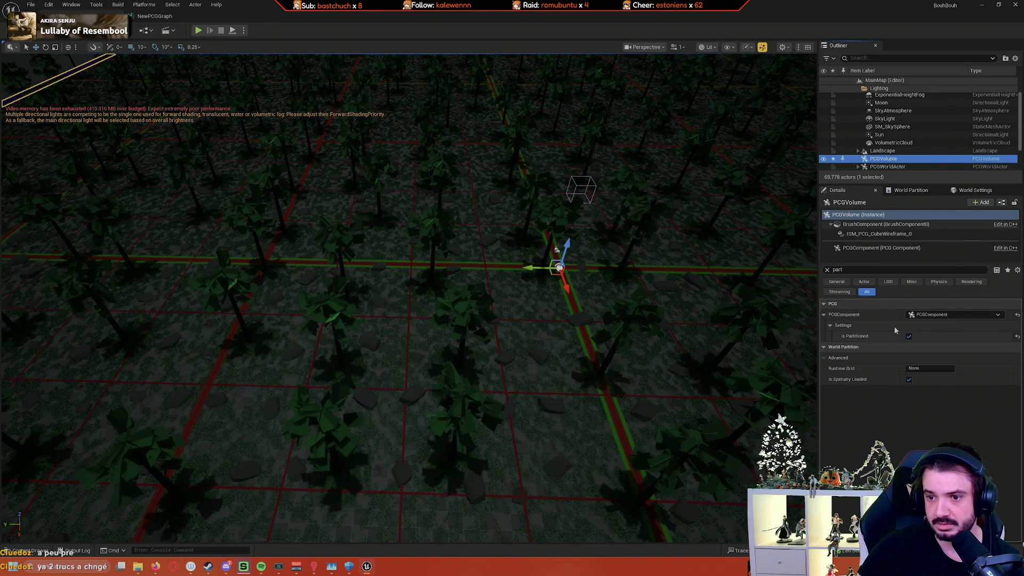
# Step: Filter the volume's details by 'partition', then clear it and reselect PCGWorldActor
pyautogui.click(827, 270)
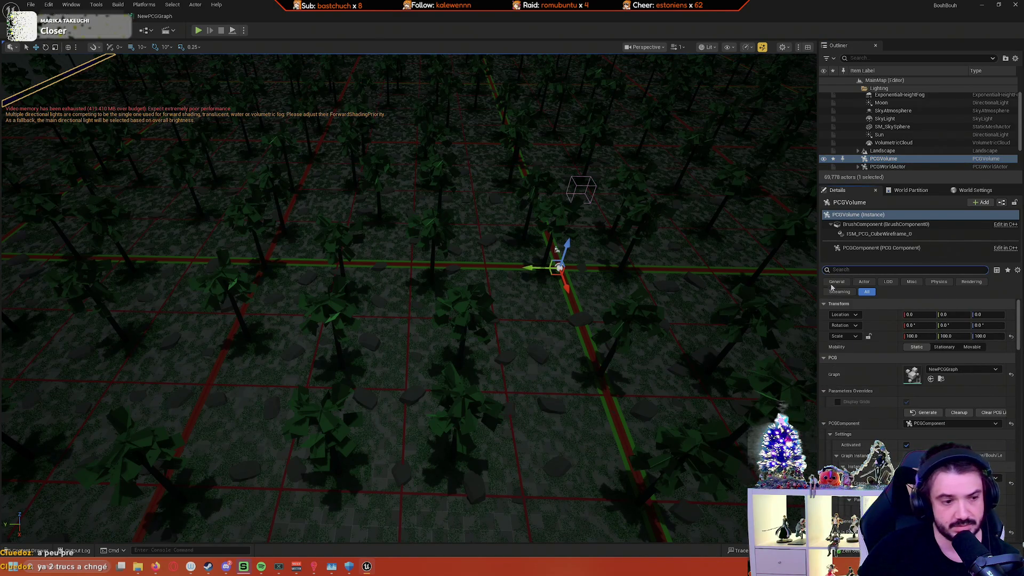
pyautogui.write('partition')
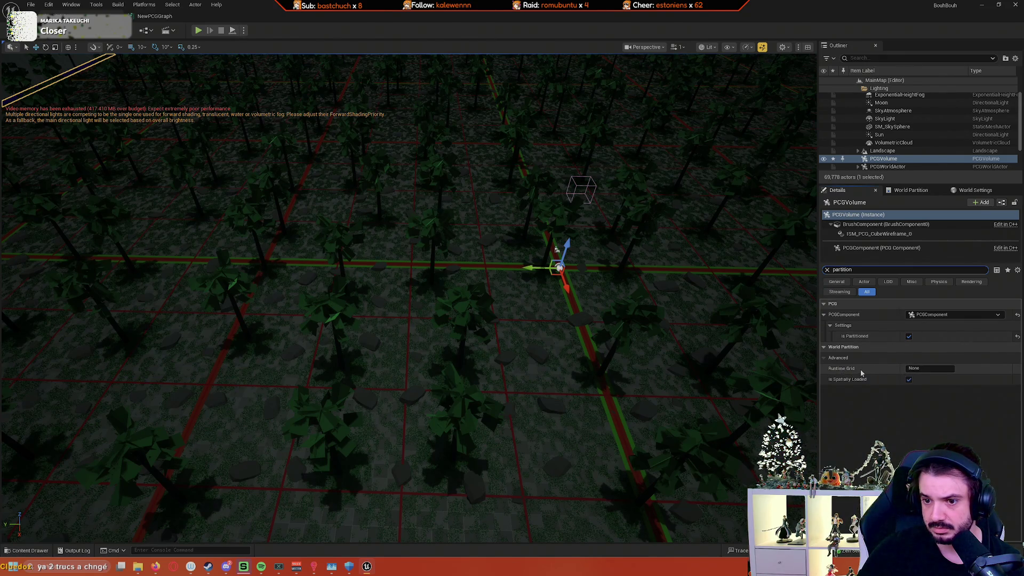
pyautogui.click(827, 270)
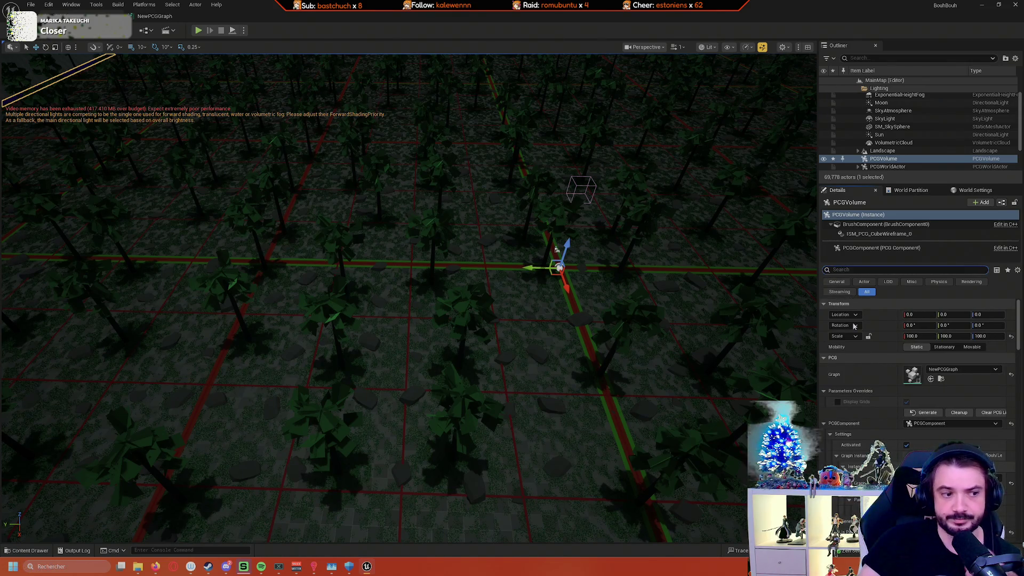
pyautogui.click(907, 164)
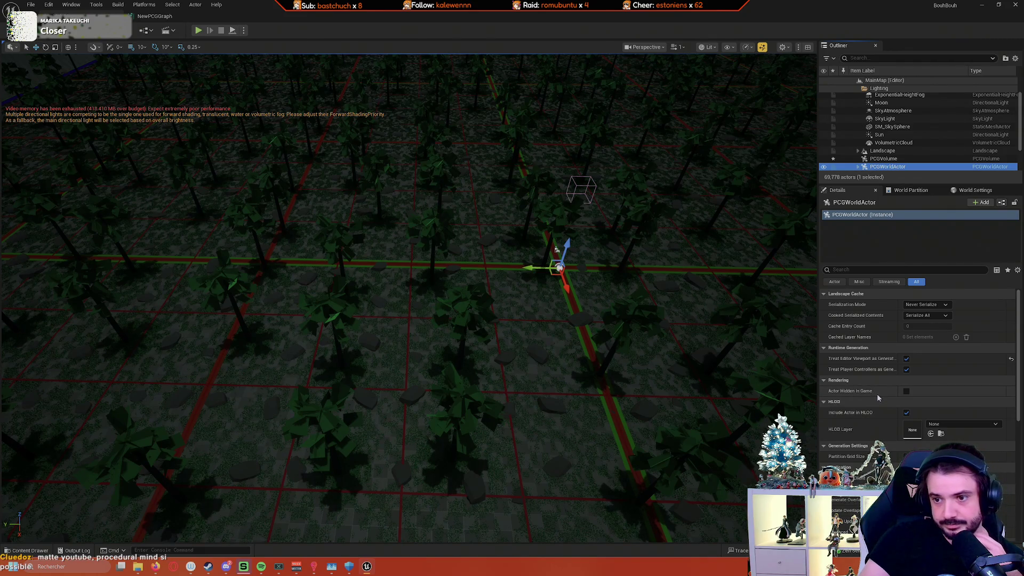
pyautogui.scroll(-1, 877, 396)
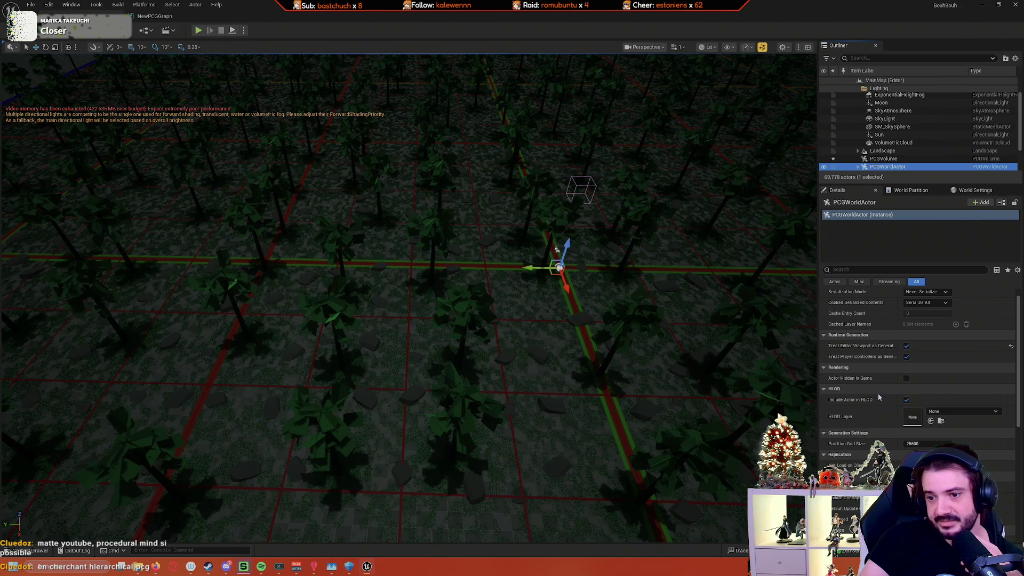
pyautogui.scroll(-3, 879, 396)
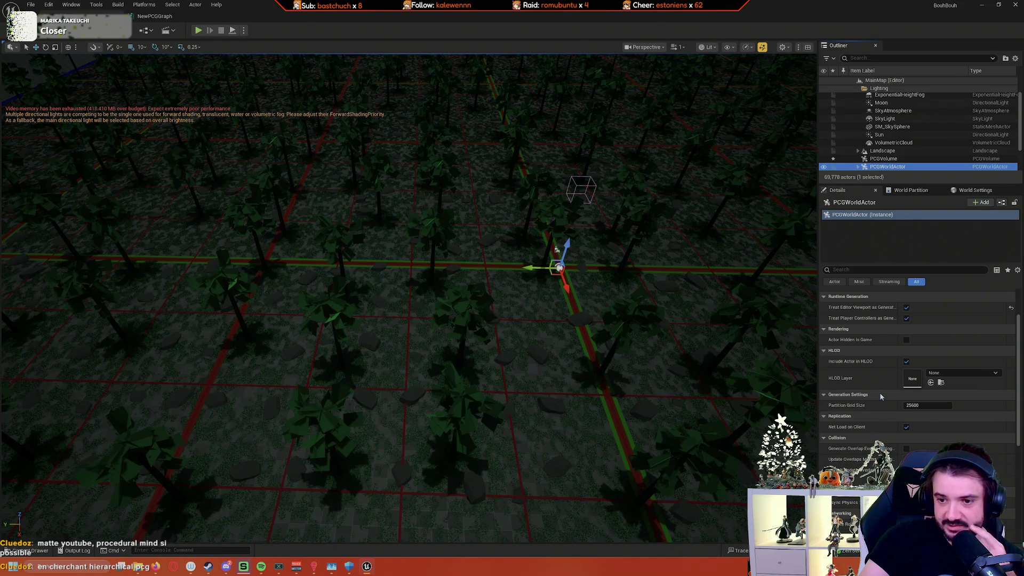
pyautogui.scroll(-1, 881, 396)
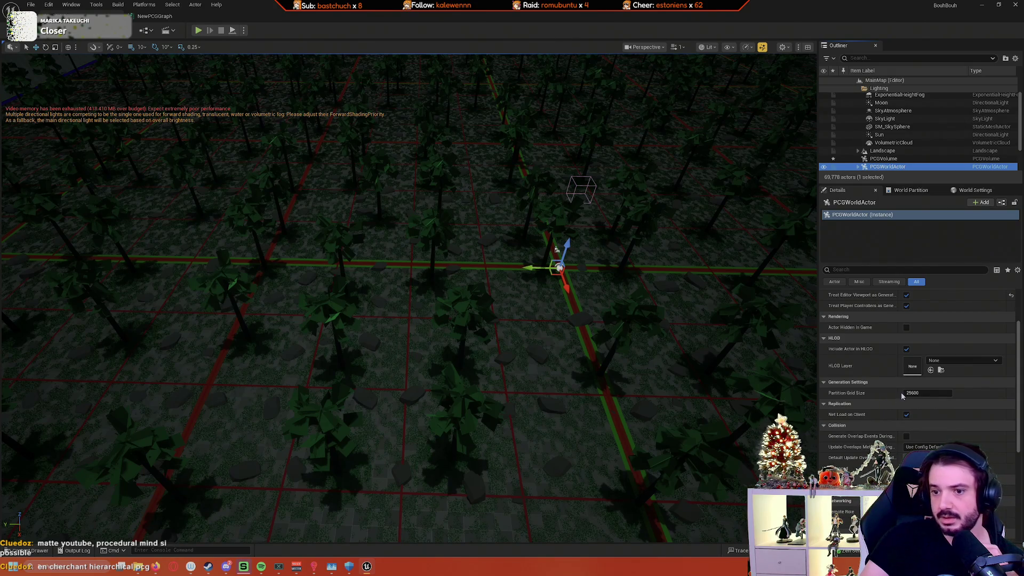
pyautogui.scroll(-1, 889, 400)
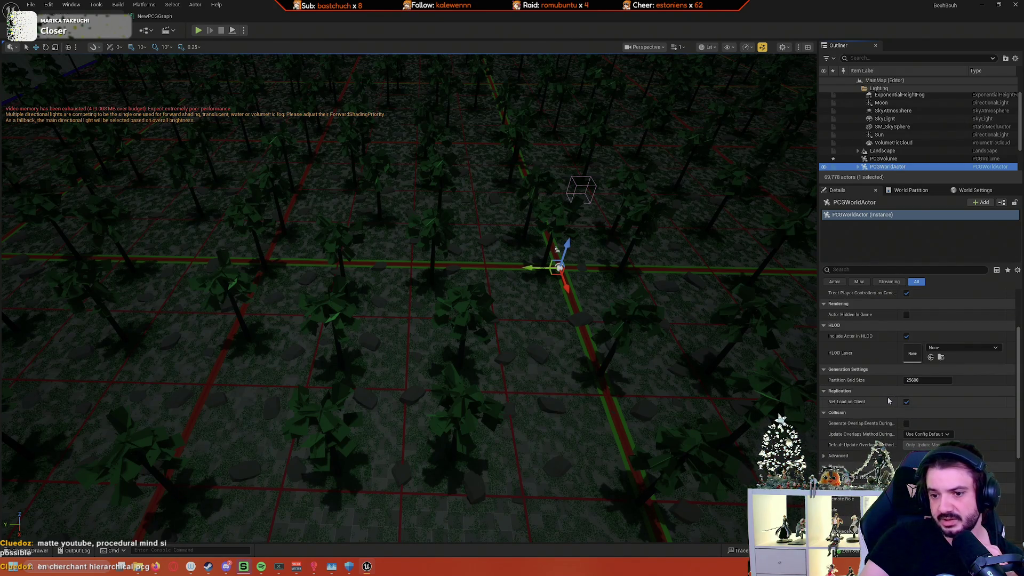
pyautogui.scroll(-1, 889, 400)
pyautogui.scroll(-1, 889, 399)
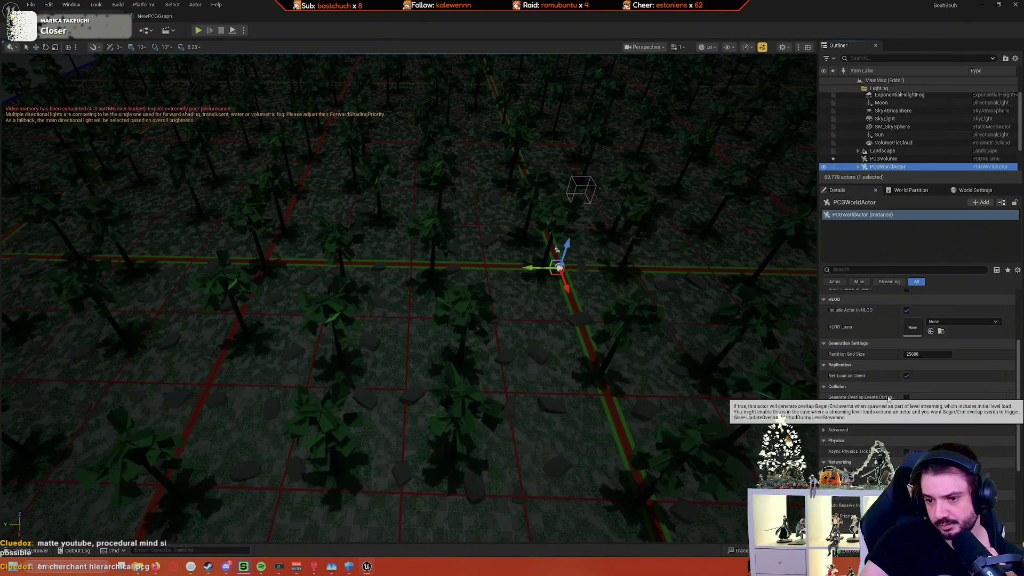
pyautogui.scroll(-1, 889, 399)
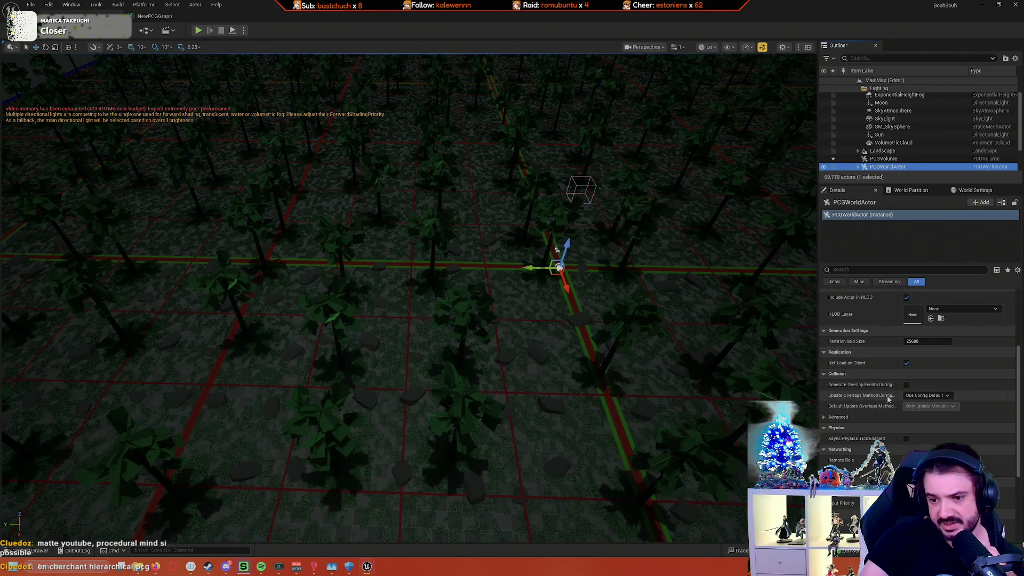
pyautogui.scroll(-2, 888, 399)
pyautogui.scroll(-1, 888, 399)
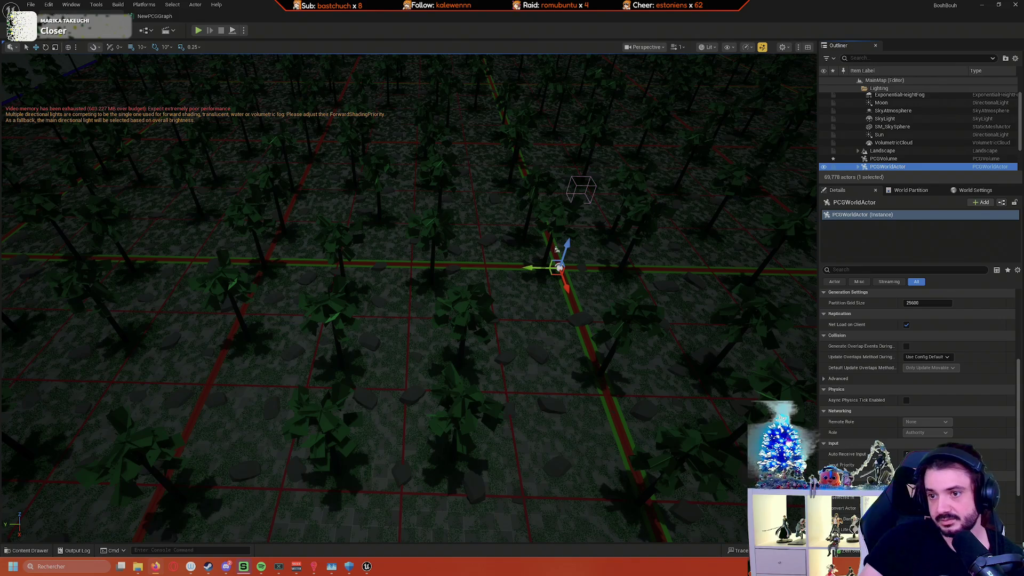
pyautogui.click(893, 270)
pyautogui.write('Runtime Hierarchical Generation')
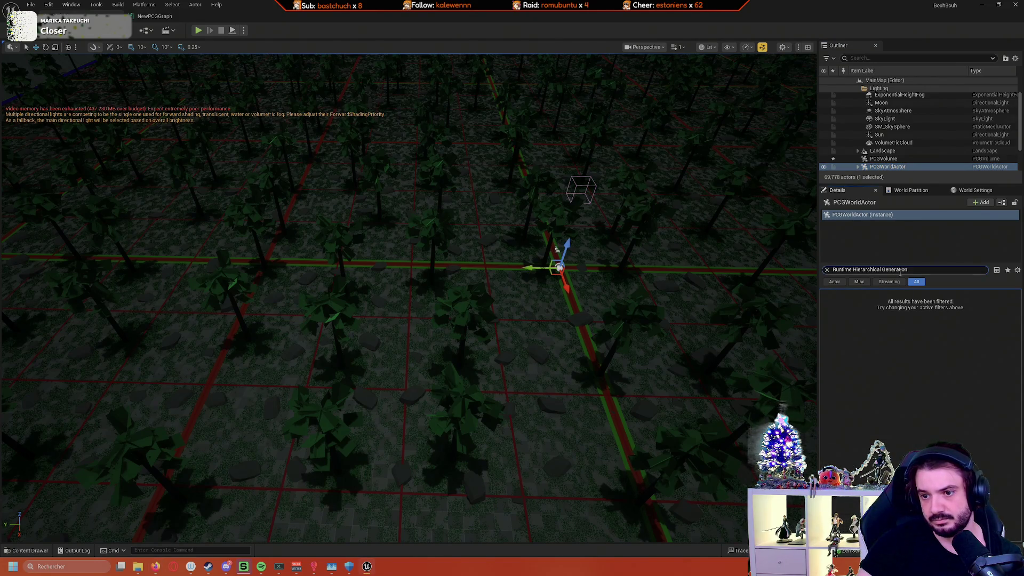
pyautogui.click(901, 270)
pyautogui.write('Runtime Hierarchical Generation')
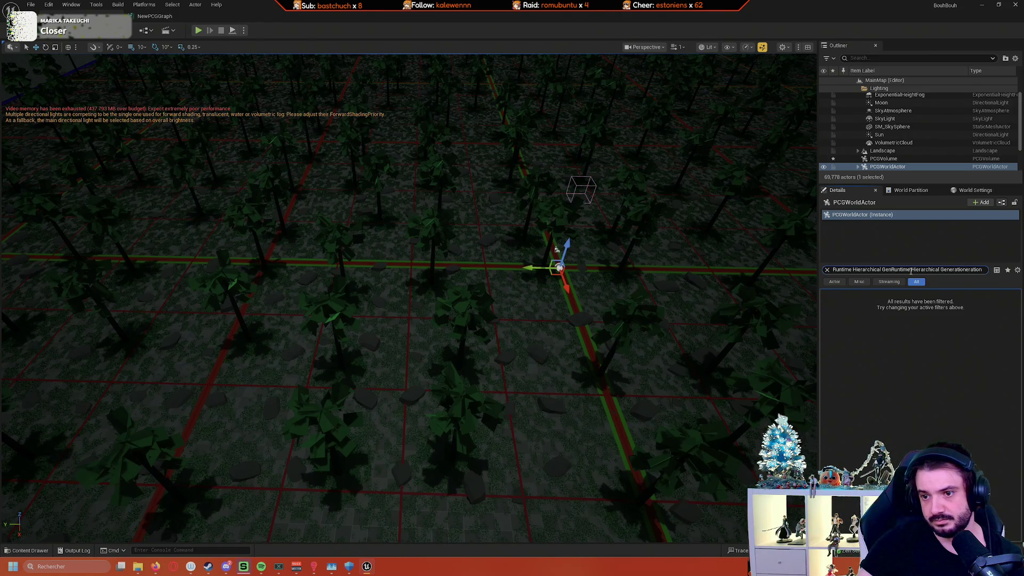
pyautogui.hotkey('ctrl', 'a')
pyautogui.write('Runtime Hierarchical Generation')
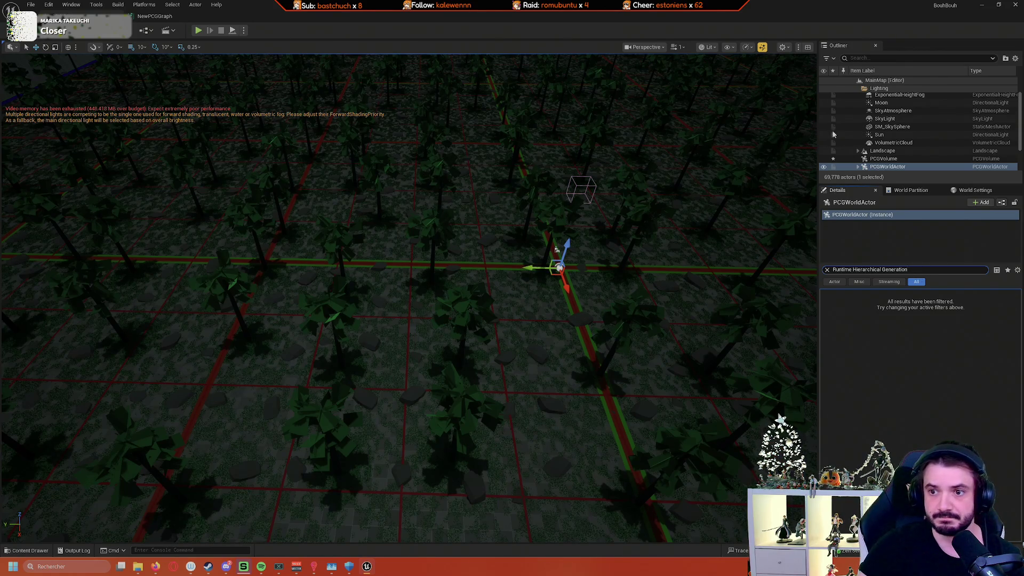
pyautogui.click(907, 159)
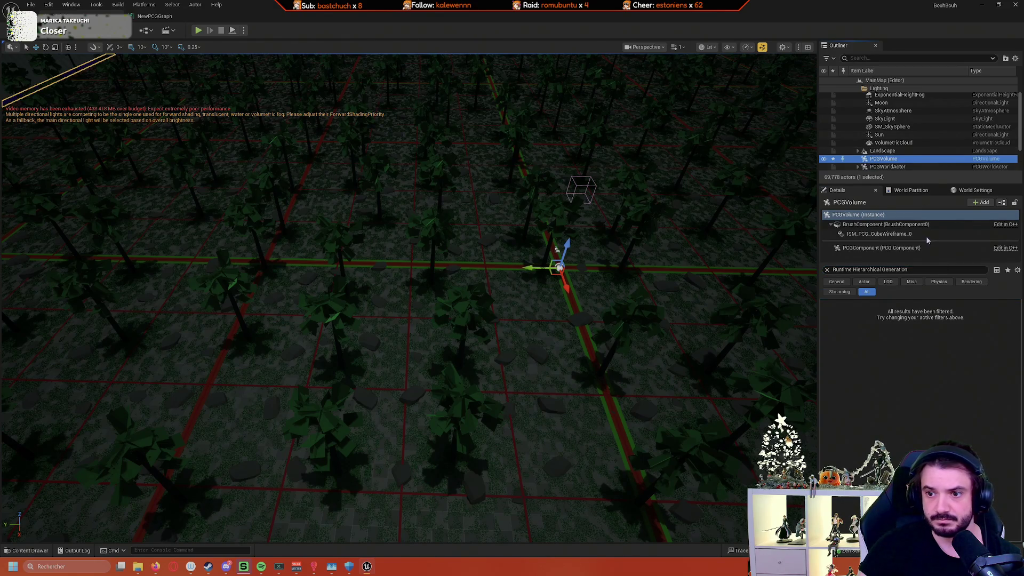
pyautogui.click(933, 271)
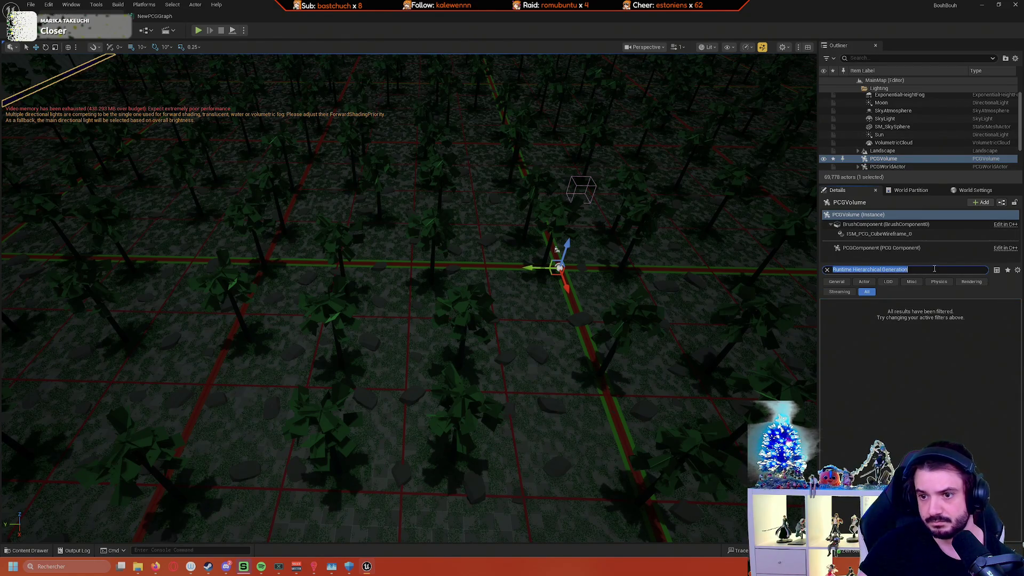
pyautogui.click(827, 270)
pyautogui.click(49, 5)
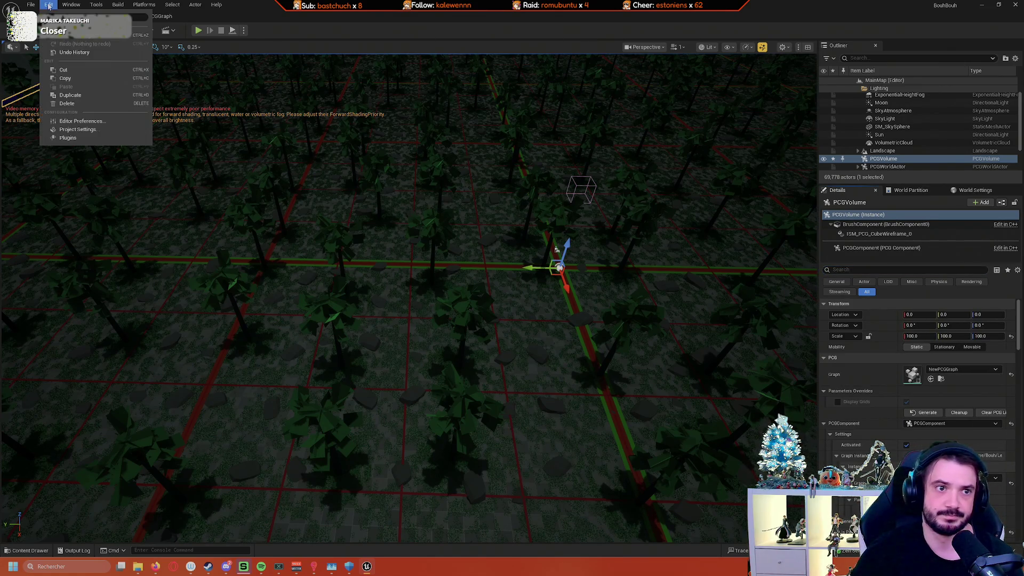
pyautogui.click(79, 130)
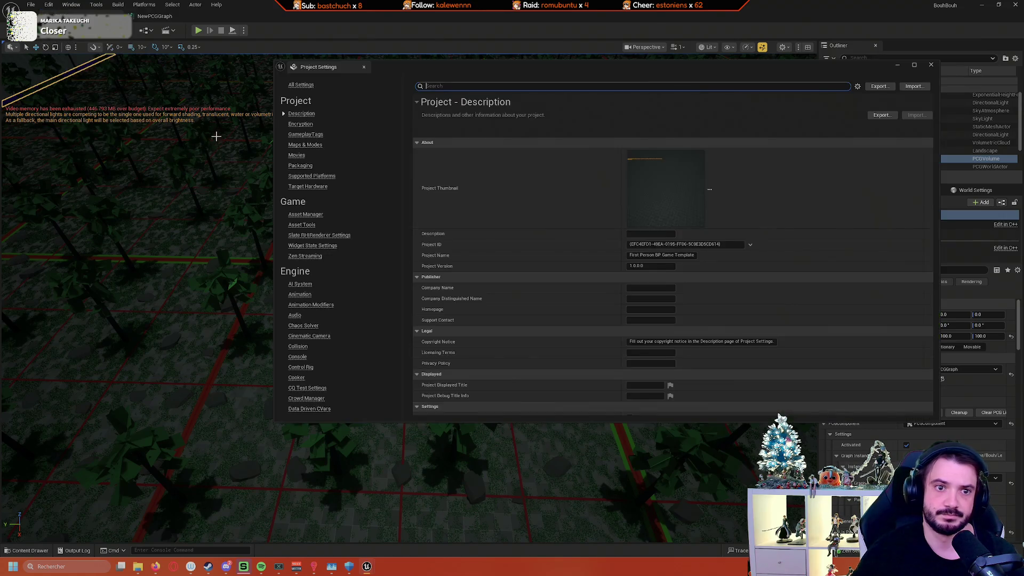
pyautogui.click(480, 86)
pyautogui.write('Runtime Hierarchical Generation')
pyautogui.moveTo(511, 86); pyautogui.dragTo(410, 88)
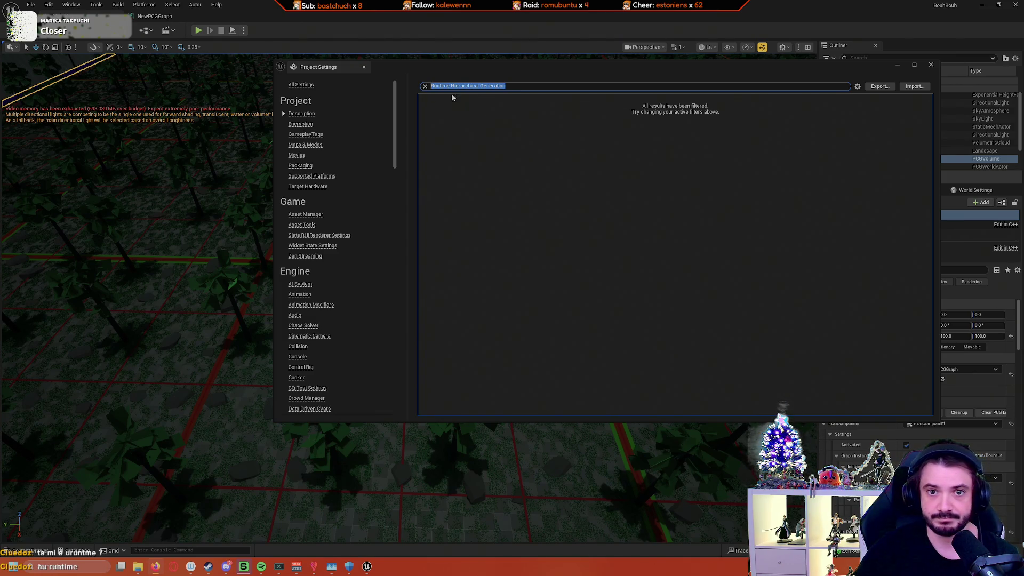
pyautogui.press('Home')
pyautogui.hotkey('ctrl', 'Delete')
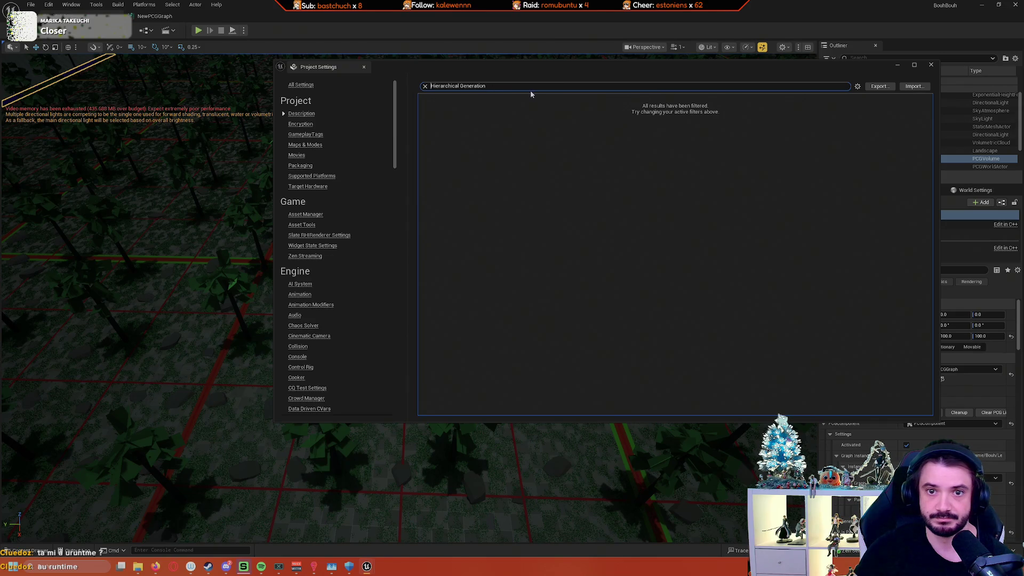
pyautogui.click(931, 65)
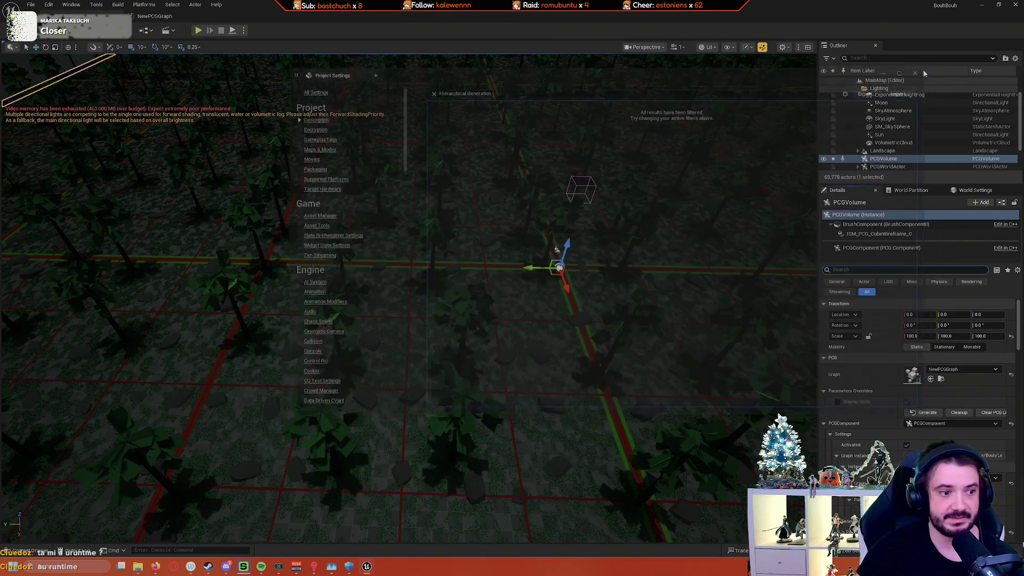
pyautogui.click(897, 167)
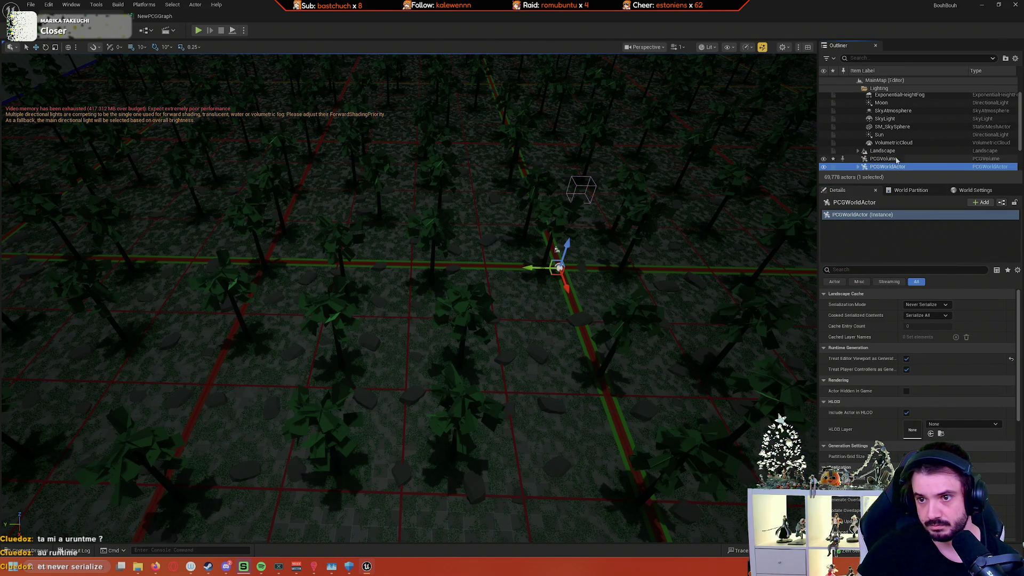
# Step: Regenerate the forest from the PCGVolume's Details, then lower the camera among the trees
pyautogui.click(896, 160)
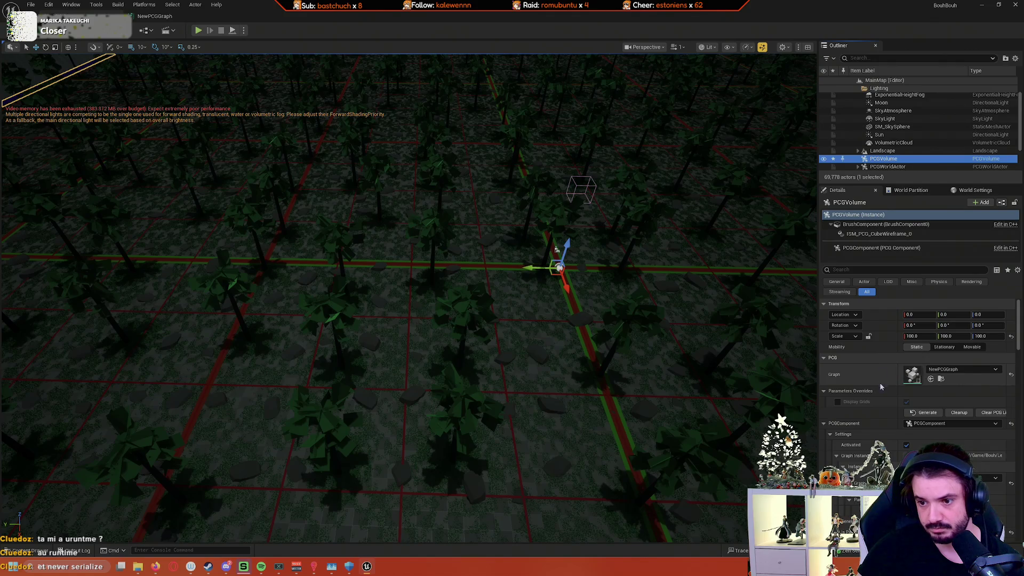
pyautogui.scroll(-2, 872, 400)
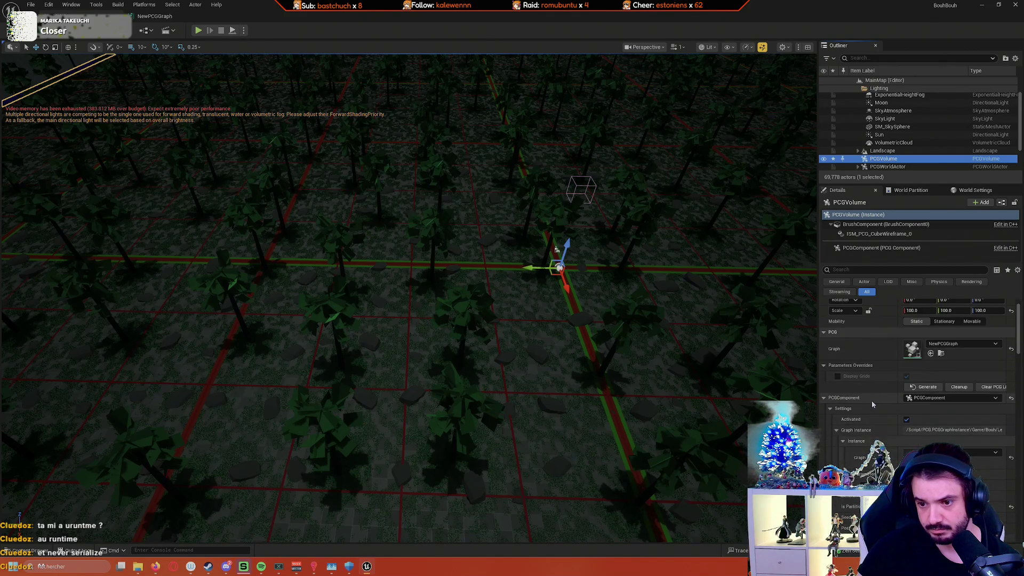
pyautogui.scroll(-2, 872, 401)
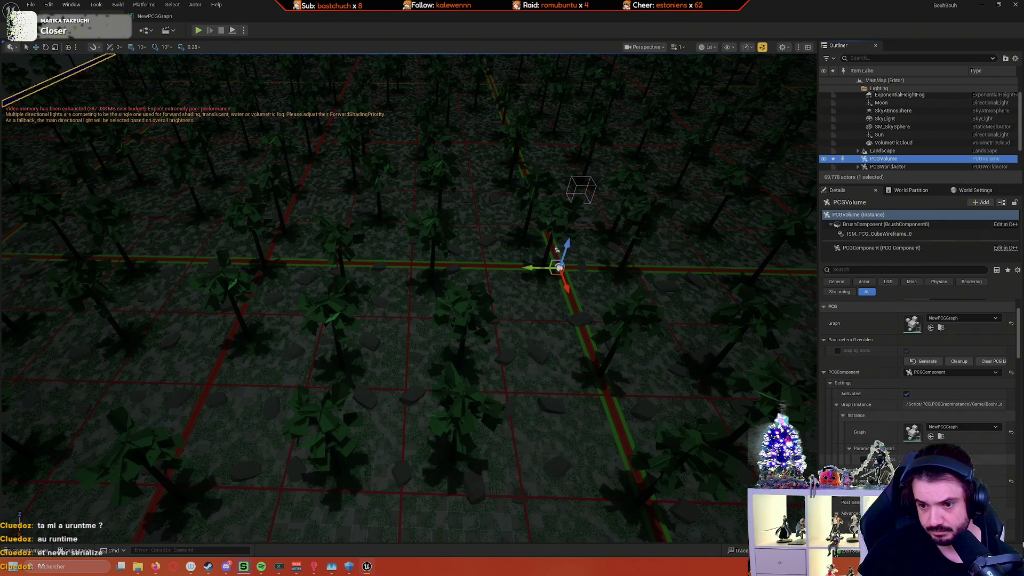
pyautogui.click(557, 249)
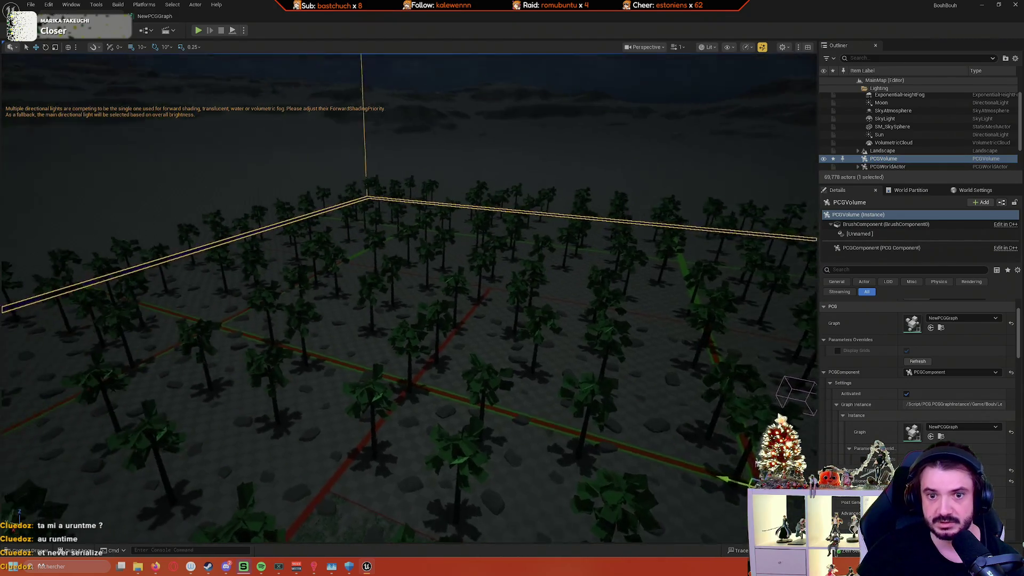
pyautogui.moveTo(557, 250)
pyautogui.mouseDown()
pyautogui.moveTo(697, 258)
pyautogui.moveTo(625, 240)
pyautogui.moveTo(598, 258)
pyautogui.moveTo(544, 320)
pyautogui.moveTo(537, 388)
pyautogui.moveTo(537, 299)
pyautogui.mouseUp()
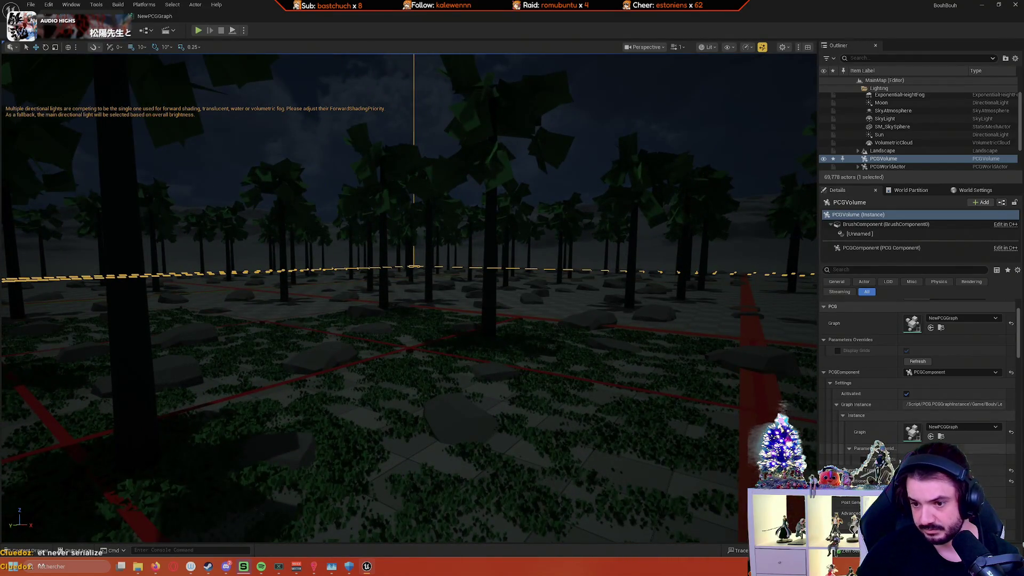
# Step: Filter the volume's properties for 'ser', clear the filter, then show PCGWorldActor's serialization settings
pyautogui.click(859, 270)
pyautogui.write('ser')
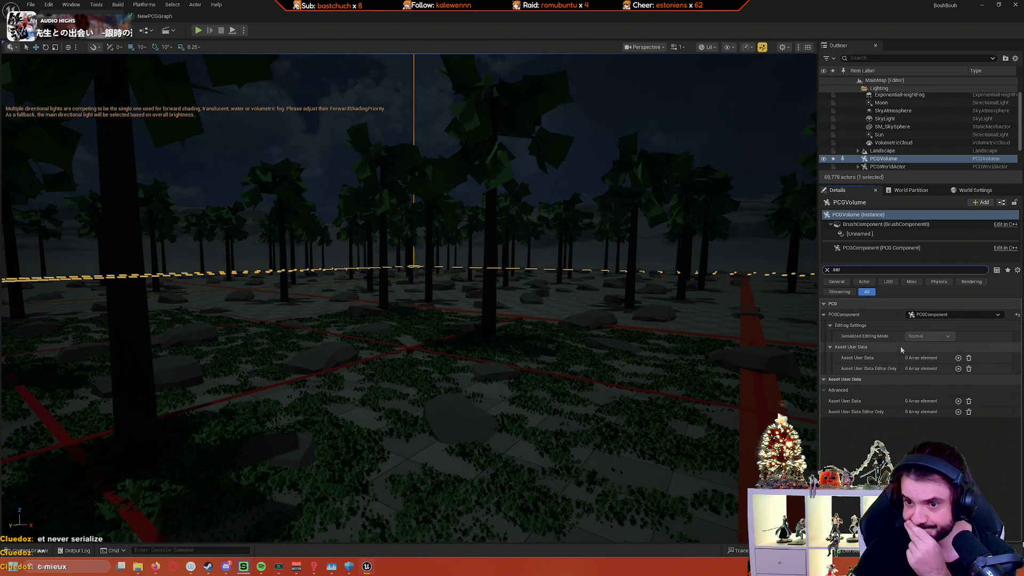
pyautogui.moveTo(912, 340)
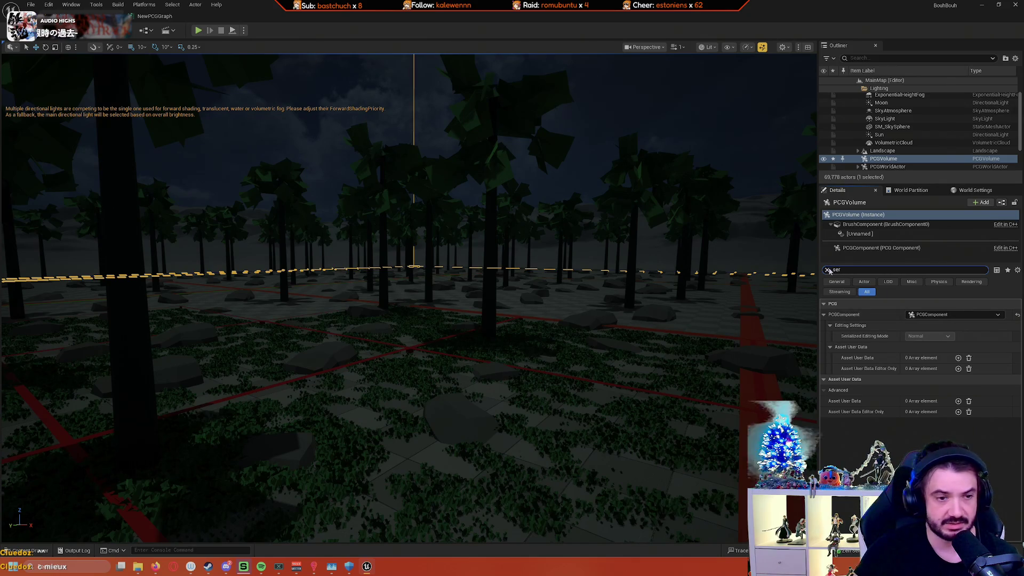
pyautogui.press('BackSpace')
pyautogui.press('BackSpace')
pyautogui.press('BackSpace')
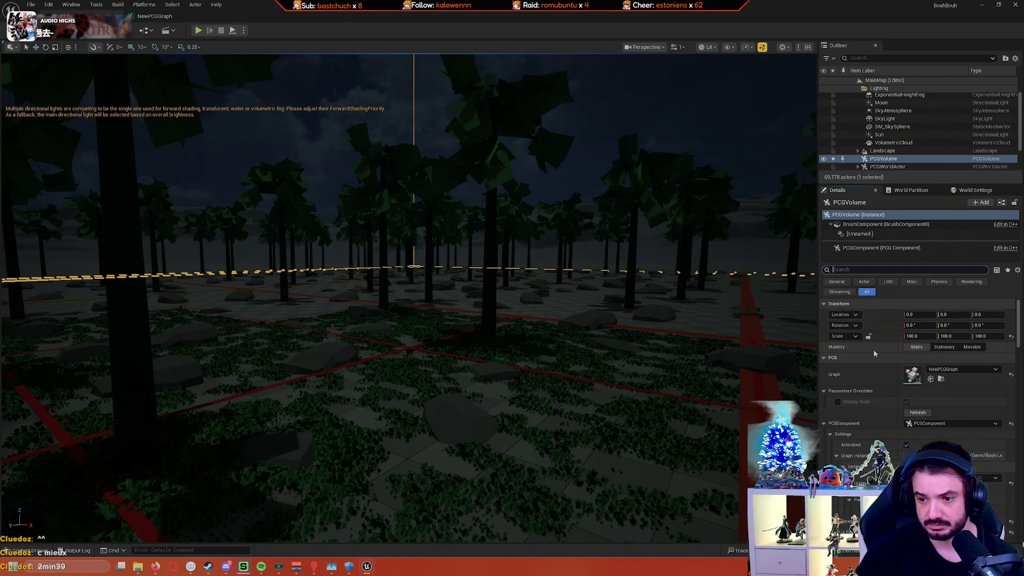
pyautogui.scroll(-2, 878, 345)
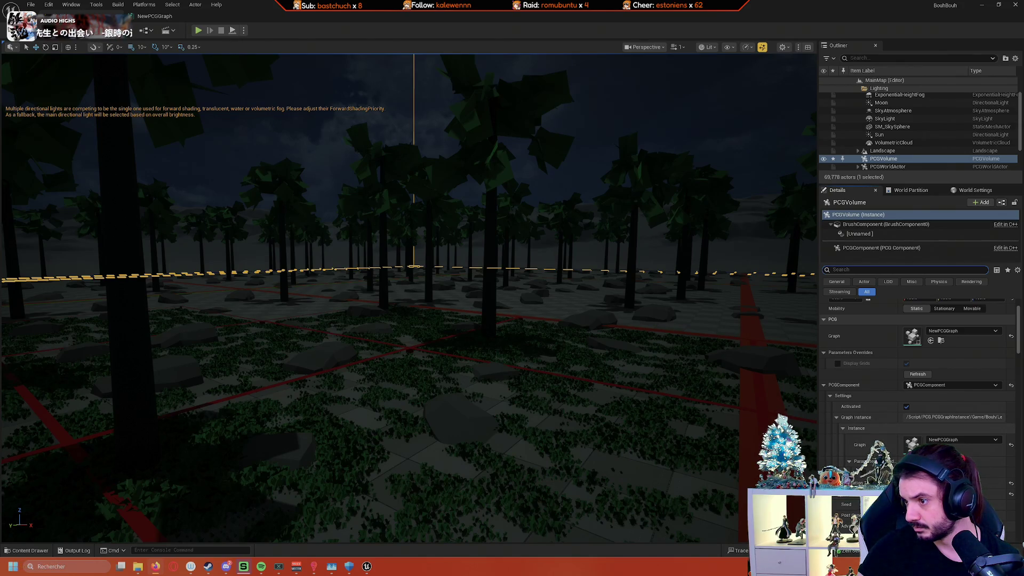
pyautogui.scroll(3, 891, 389)
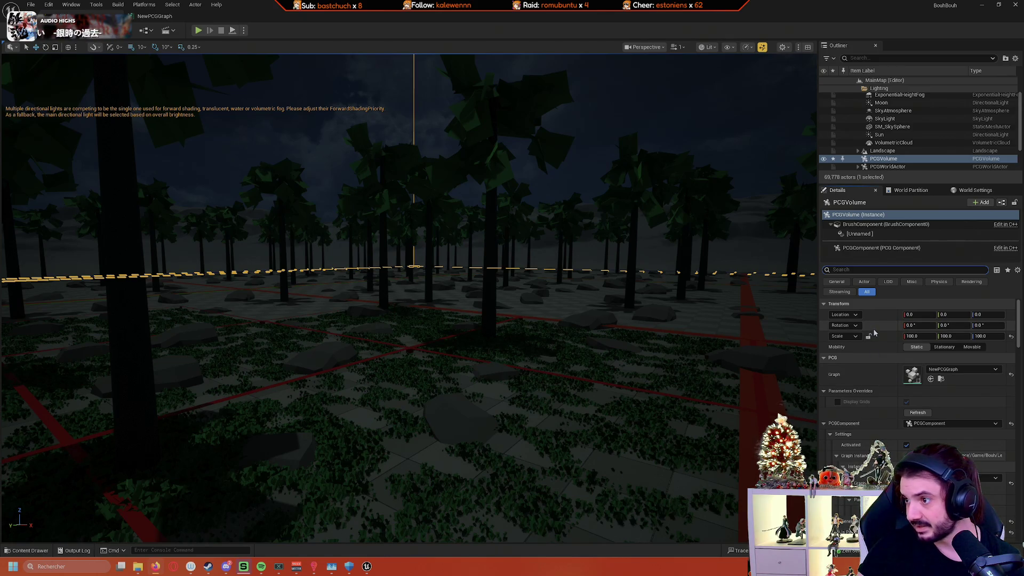
pyautogui.click(886, 167)
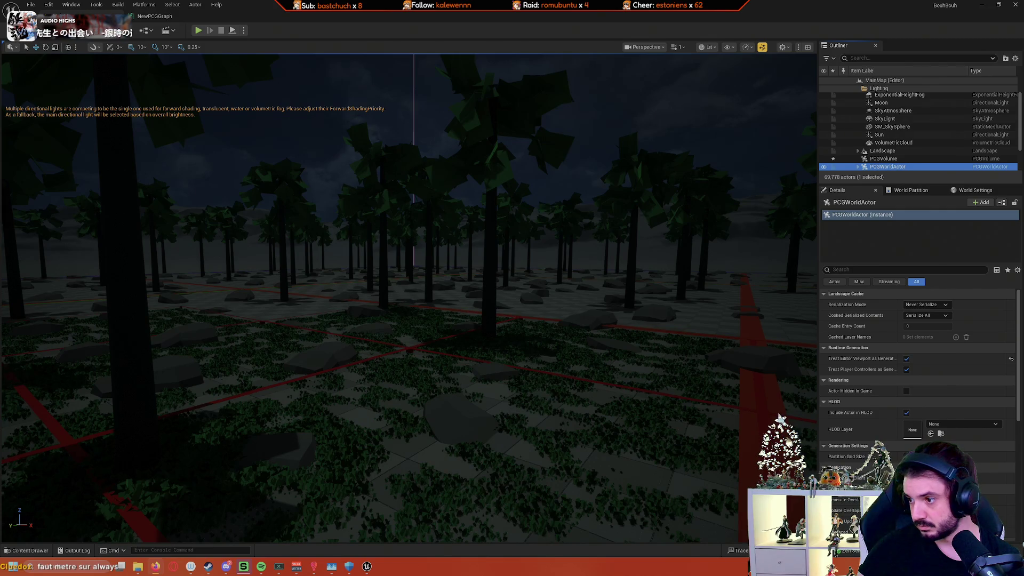
pyautogui.click(853, 306)
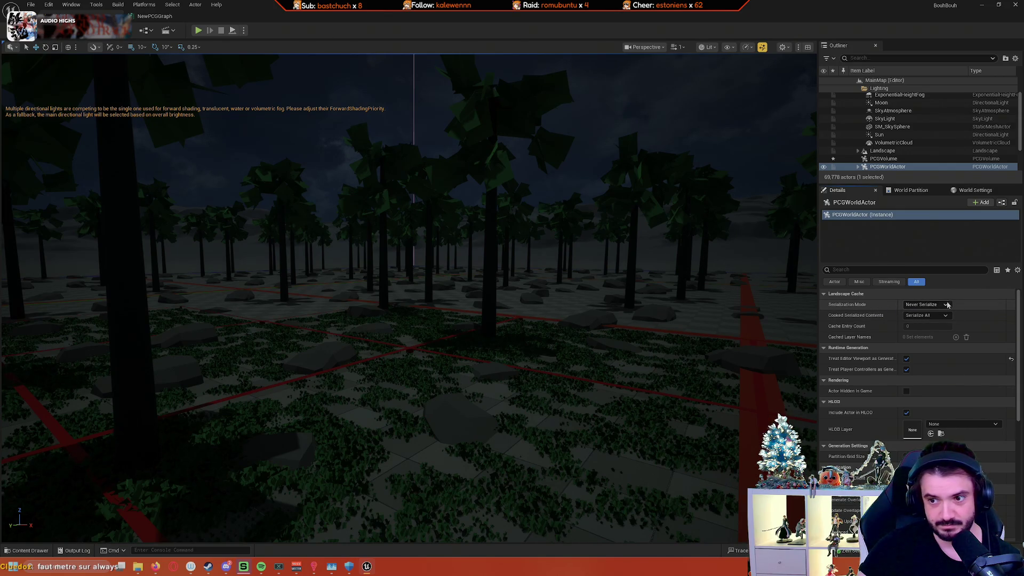
pyautogui.rightClick(860, 305)
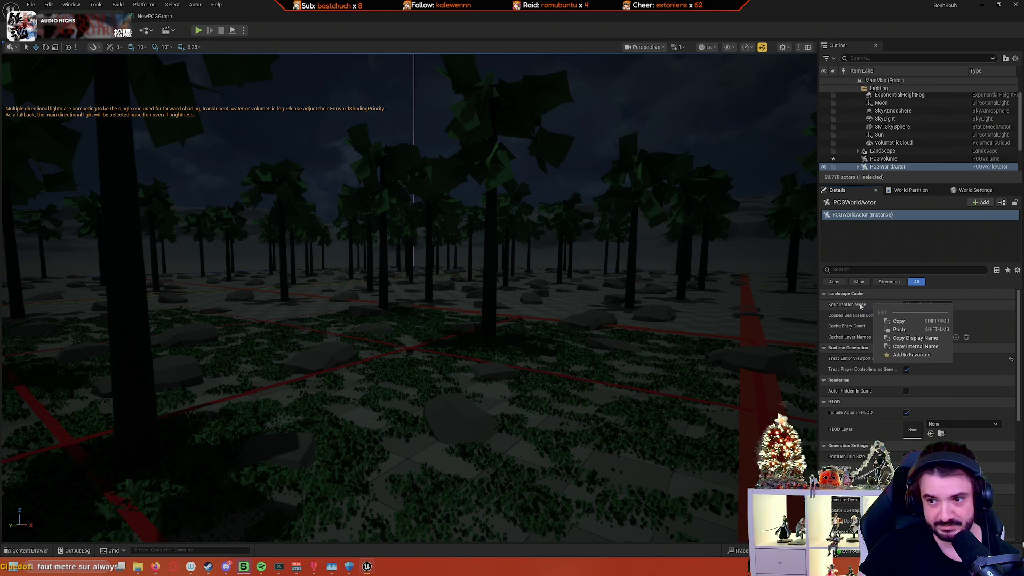
pyautogui.press('Escape')
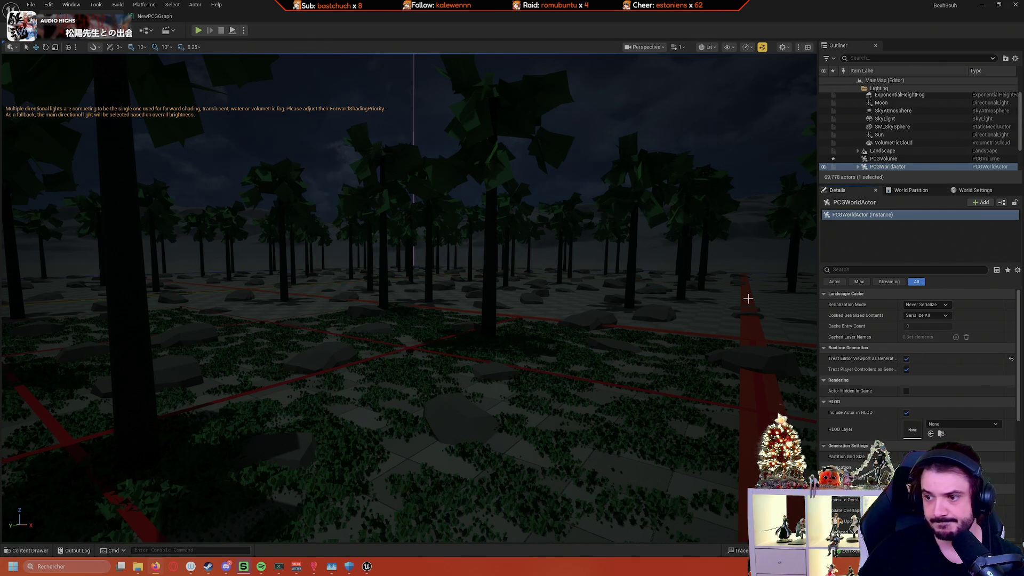
pyautogui.moveTo(672, 278)
pyautogui.mouseDown()
pyautogui.moveTo(613, 283)
pyautogui.moveTo(614, 245)
pyautogui.mouseUp()
pyautogui.rightClick(850, 308)
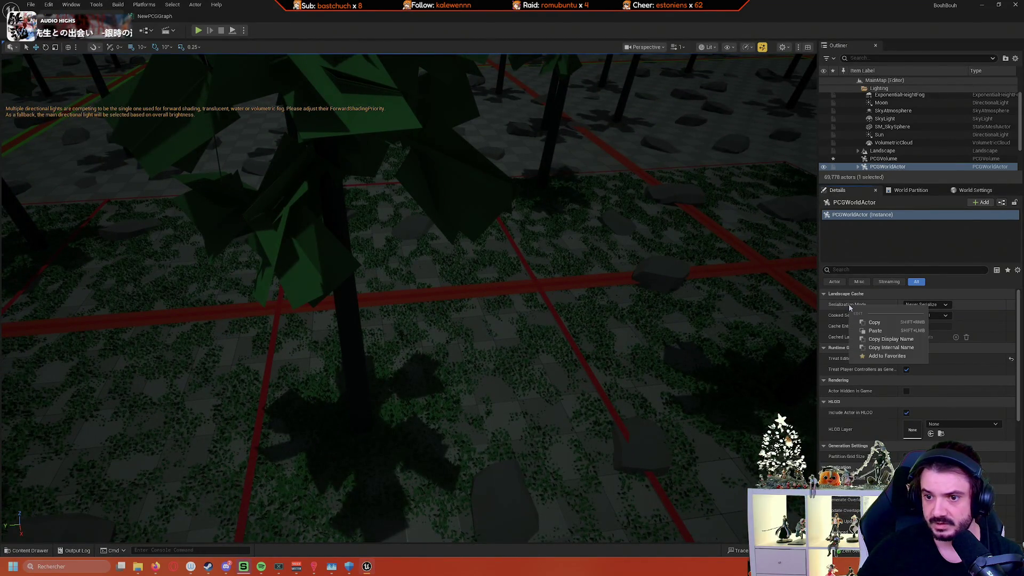
pyautogui.click(855, 305)
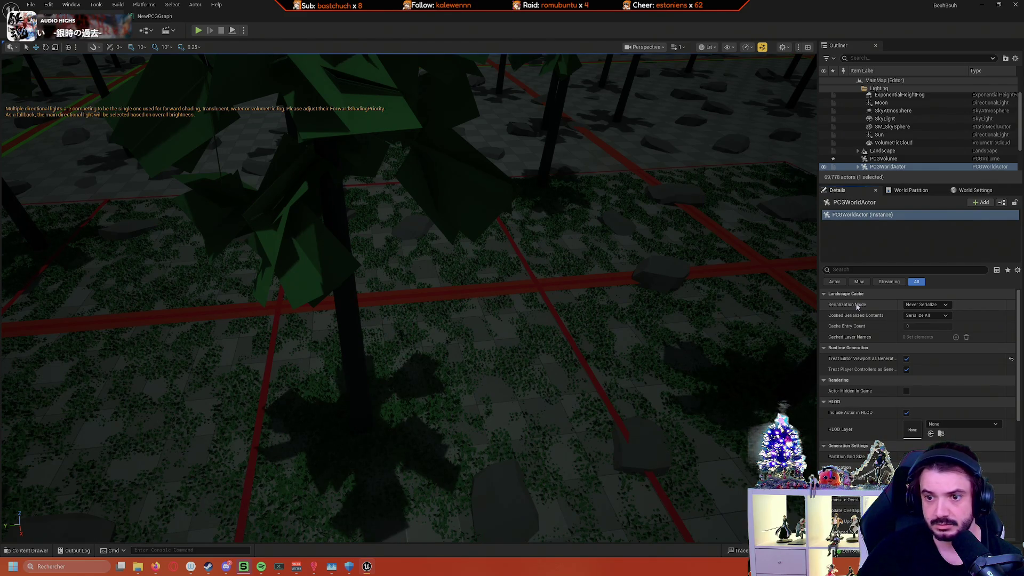
pyautogui.rightClick(860, 307)
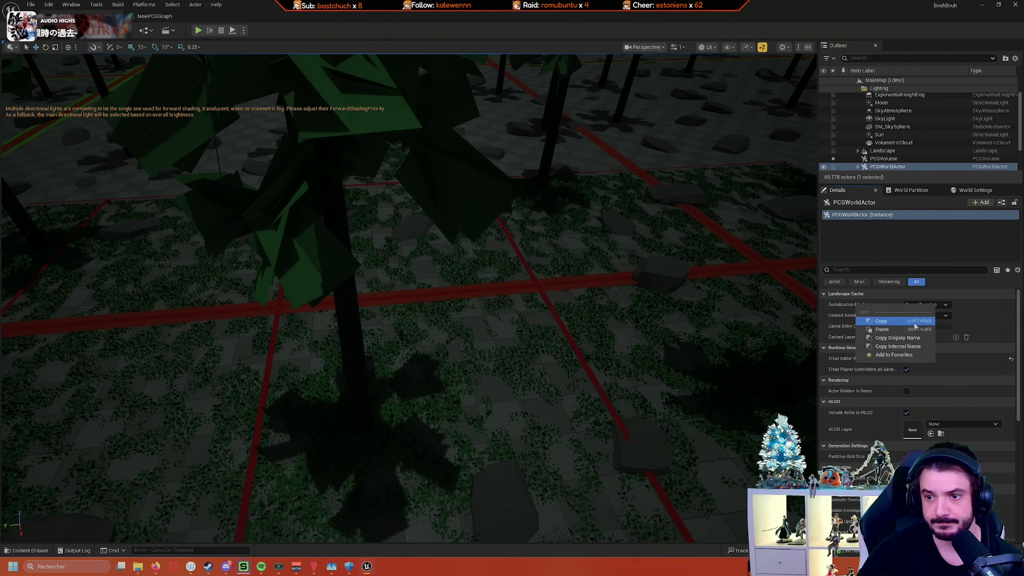
pyautogui.click(854, 305)
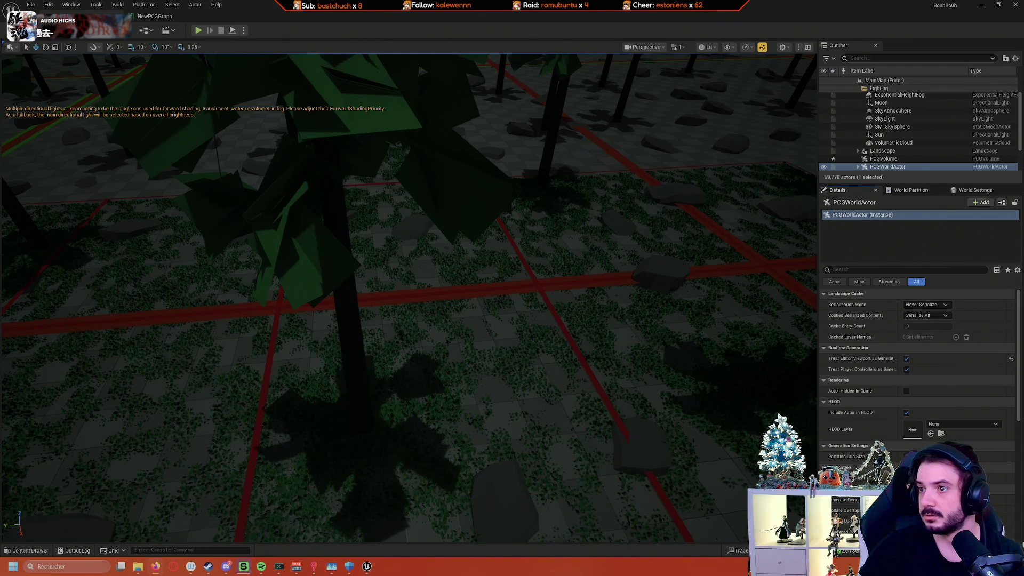
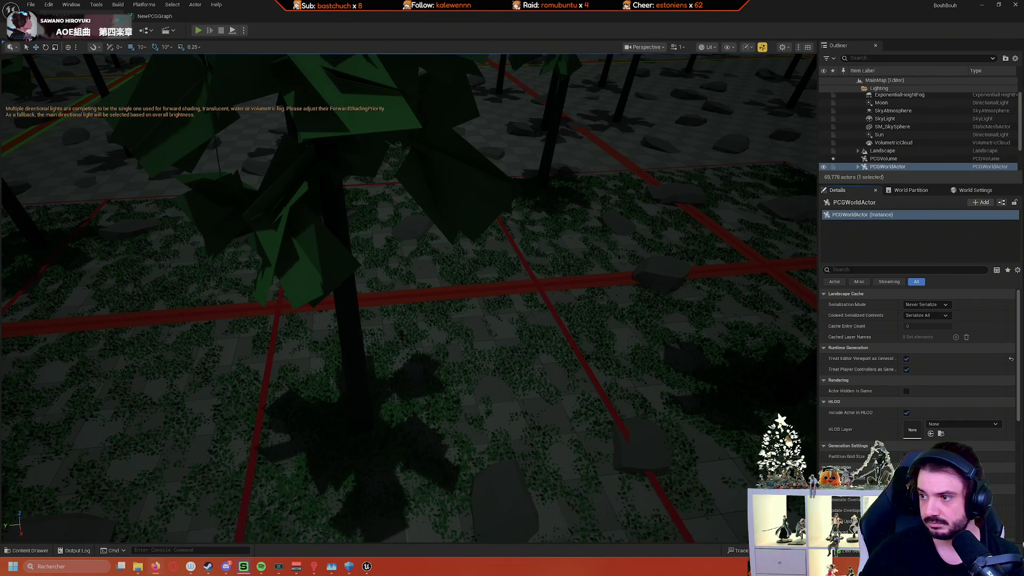
# Step: Start Play In Editor and walk through the forest onto the red and green path
pyautogui.hotkey('alt', 'p')
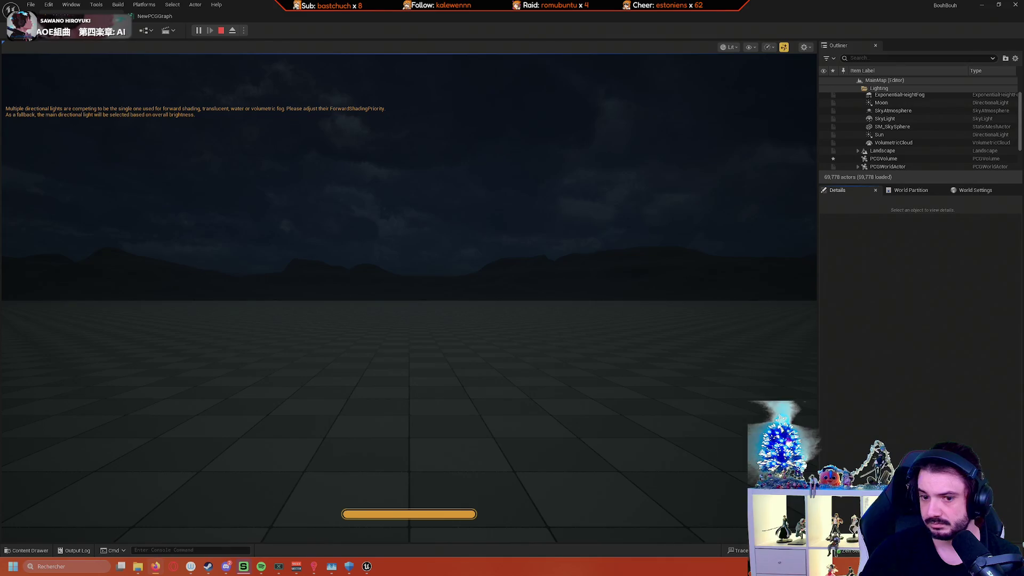
pyautogui.click(575, 291)
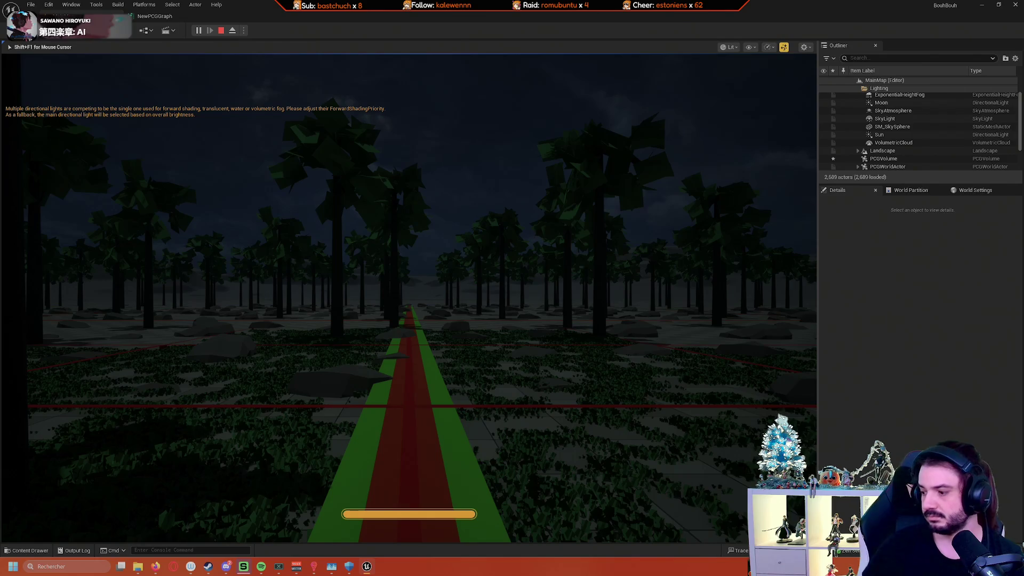
pyautogui.hotkey('shift', 'w')
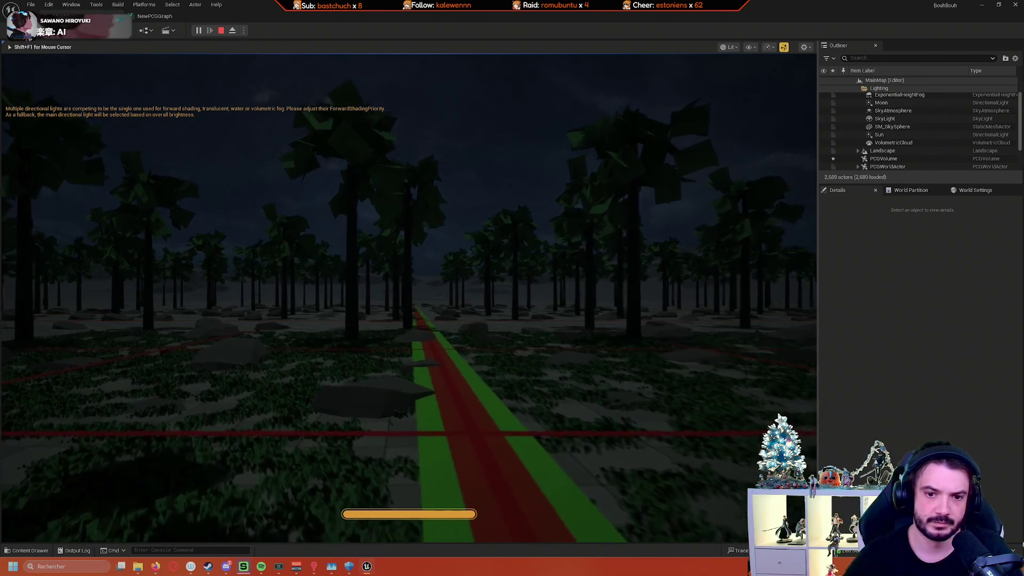
pyautogui.hotkey('shift', 'w')
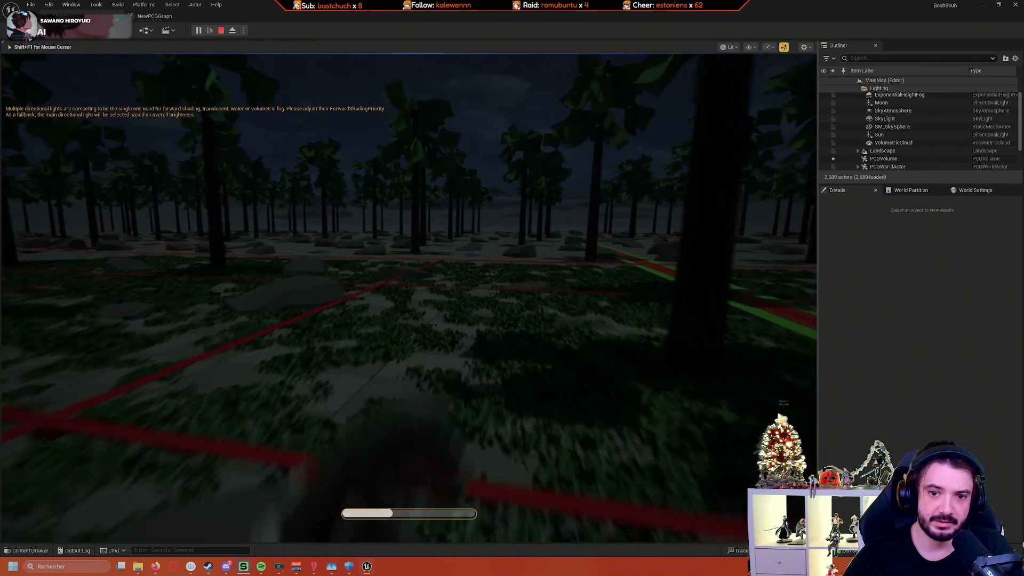
pyautogui.press('w')
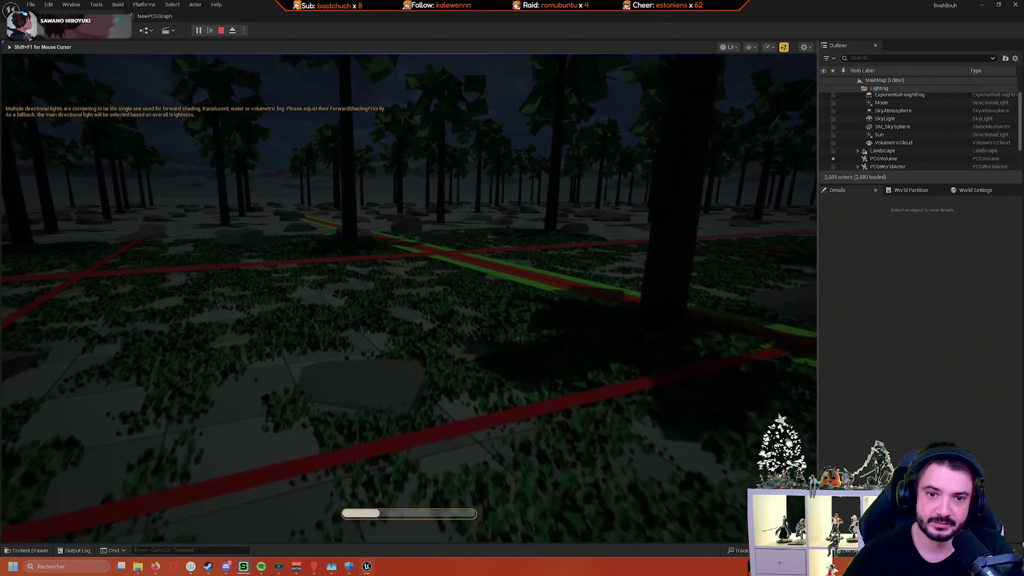
pyautogui.press('w')
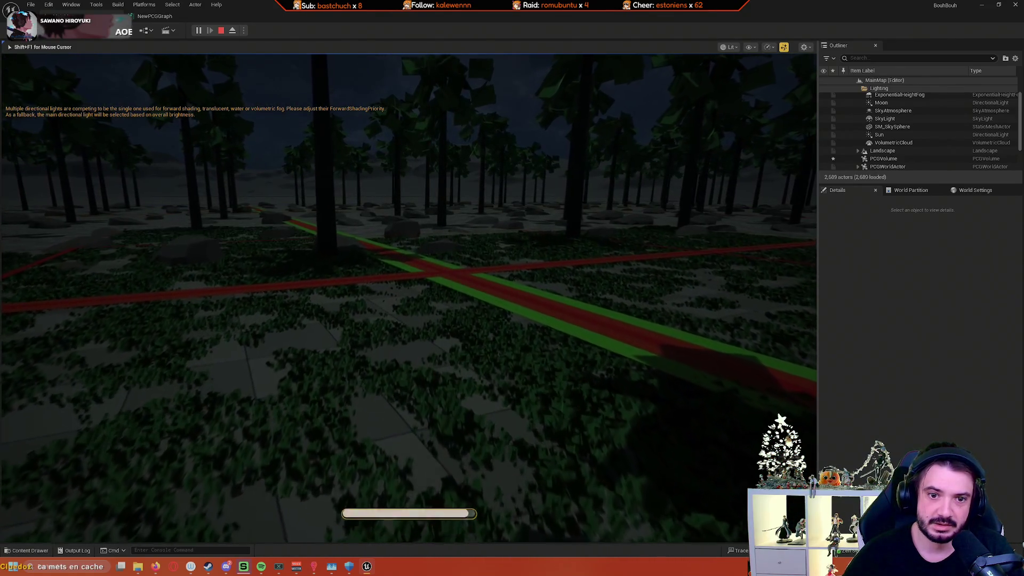
# Step: Sprint along the red path through the trees, then release the mouse and stop playing
pyautogui.hotkey('shift', 'w')
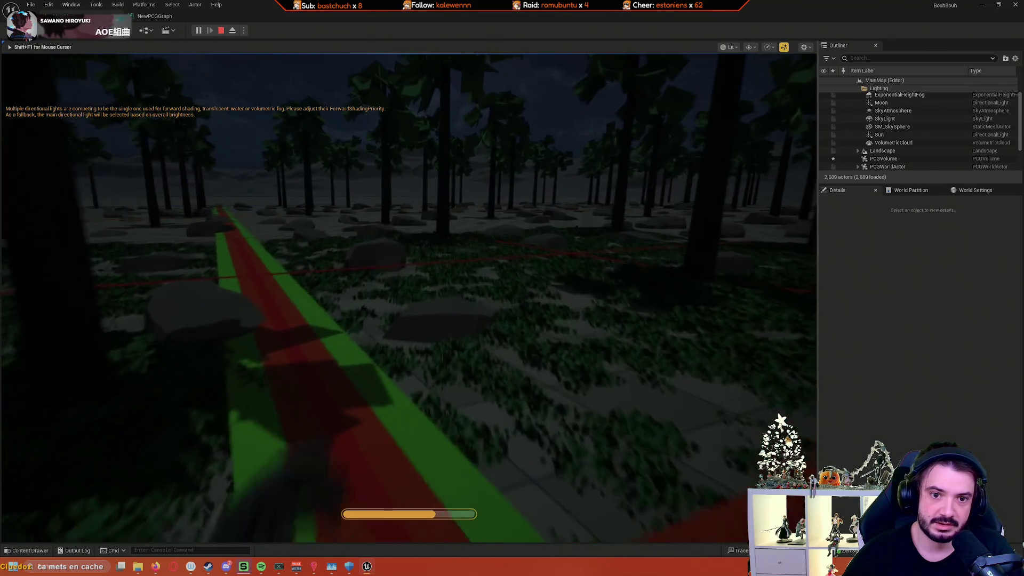
pyautogui.hotkey('shift', 'w')
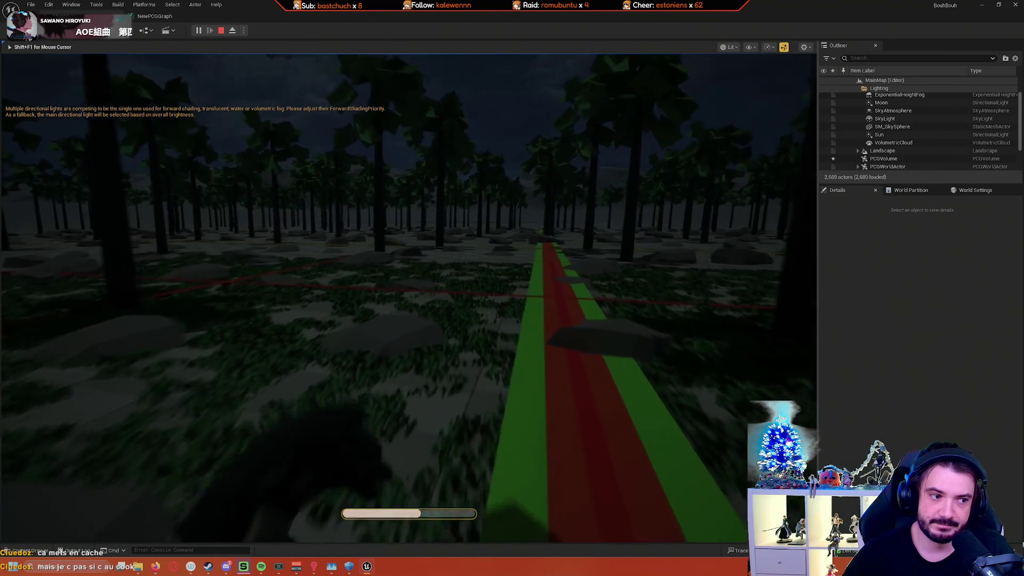
pyautogui.hotkey('shift', 'w')
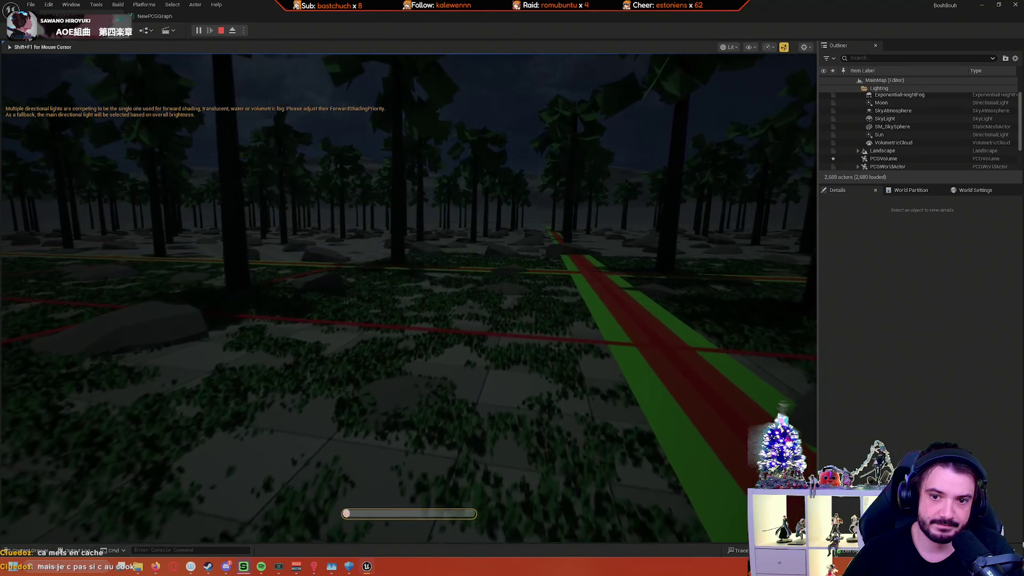
pyautogui.press('w')
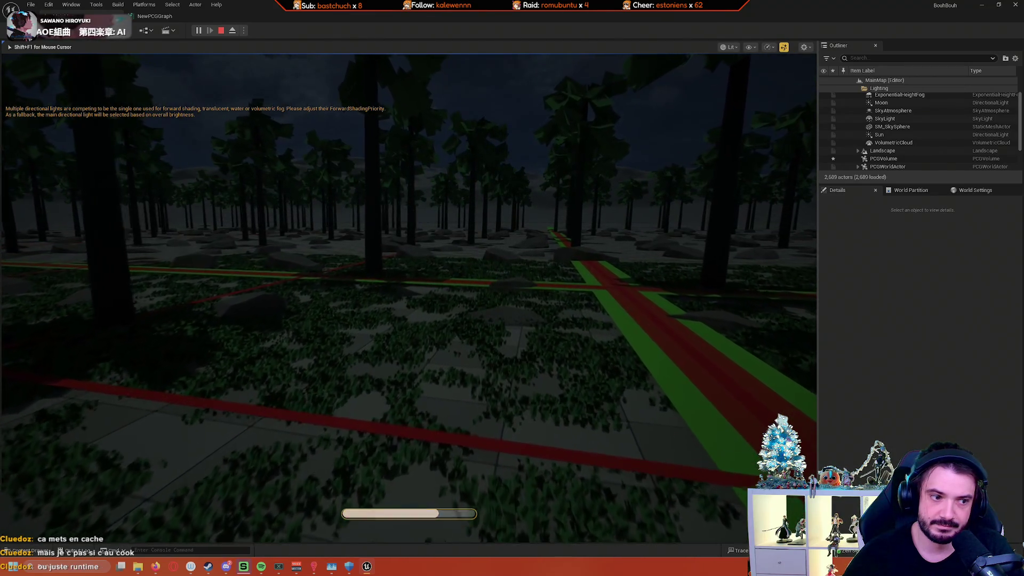
pyautogui.hotkey('shift', 'w')
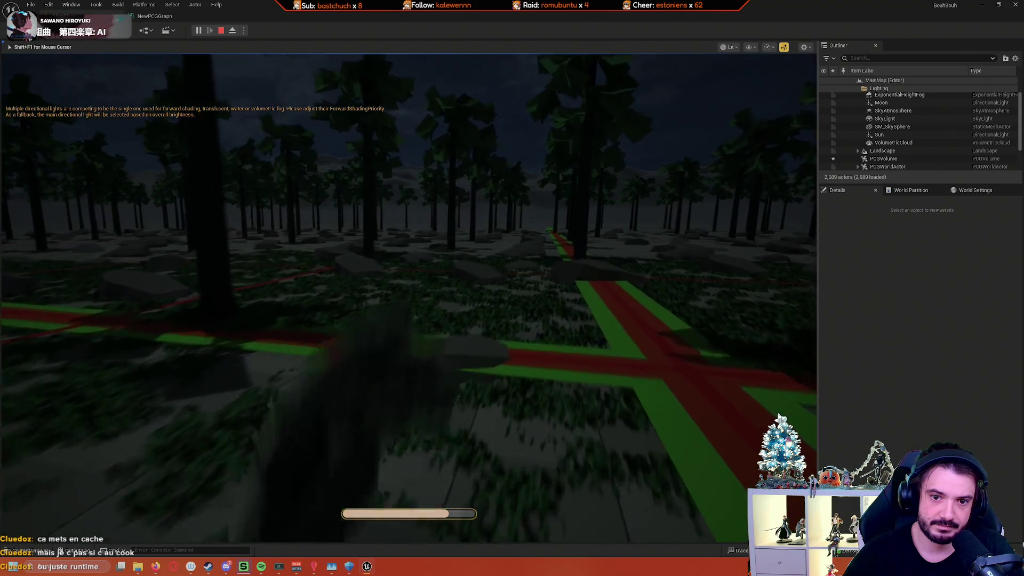
pyautogui.hotkey('shift', 'w')
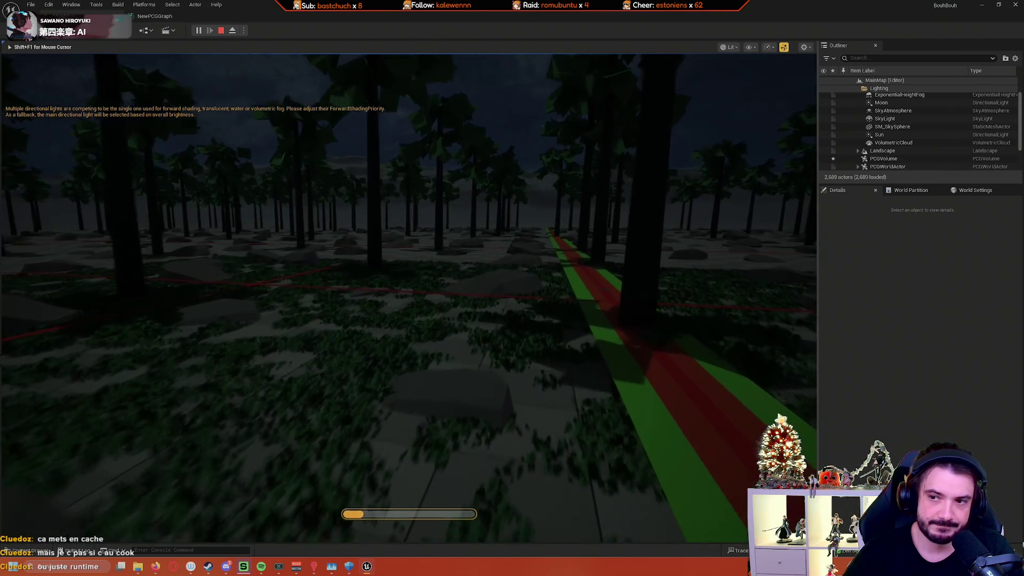
pyautogui.hotkey('shift', 'F1')
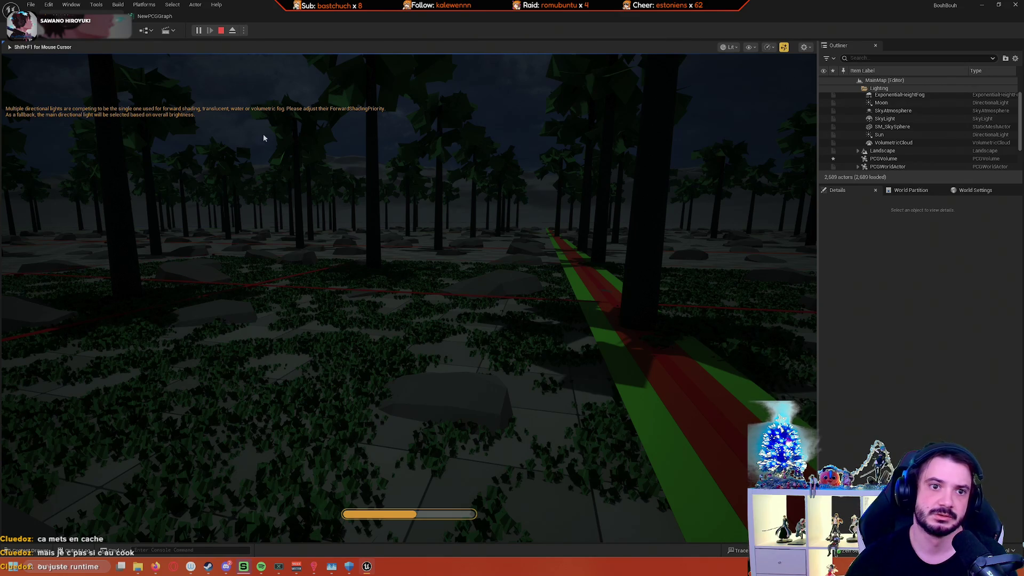
pyautogui.press('Escape')
# Step: Set the PCGWorldActor's Landscape Cache Serialization Mode to Always Serialize
pyautogui.click(939, 306)
pyautogui.click(931, 316)
pyautogui.click(933, 306)
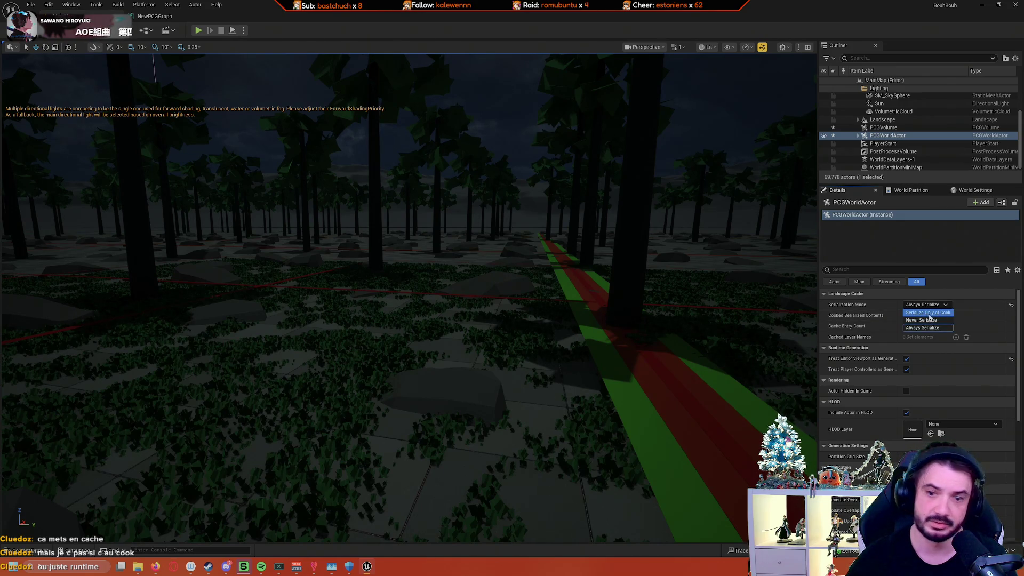
pyautogui.click(931, 328)
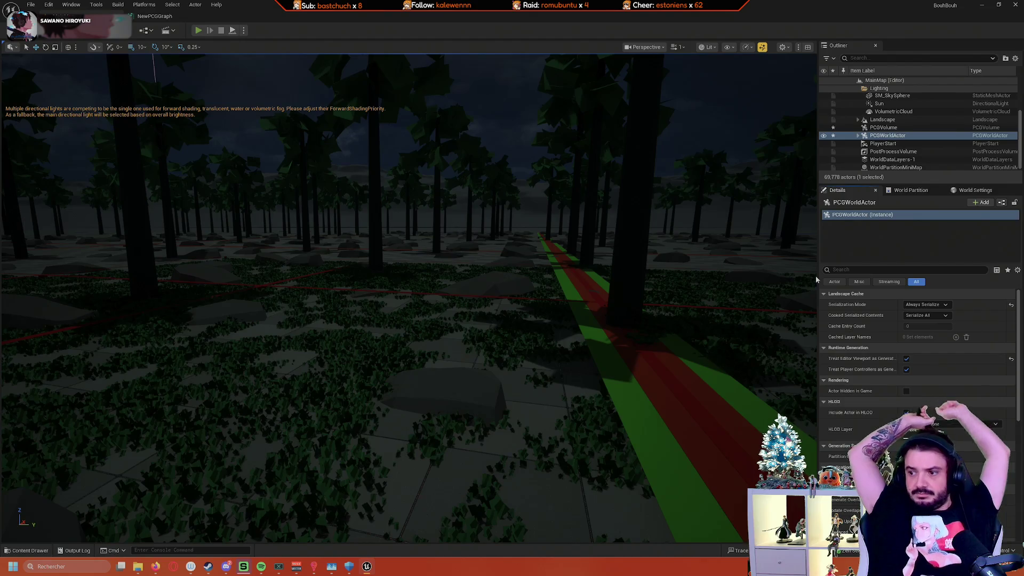
pyautogui.hotkey('alt', 'p')
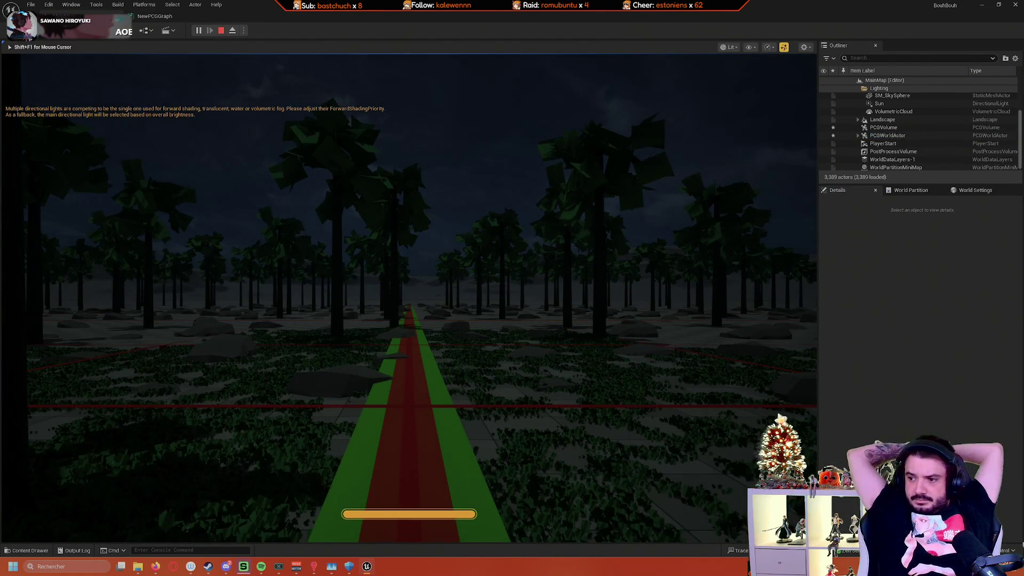
pyautogui.press('w')
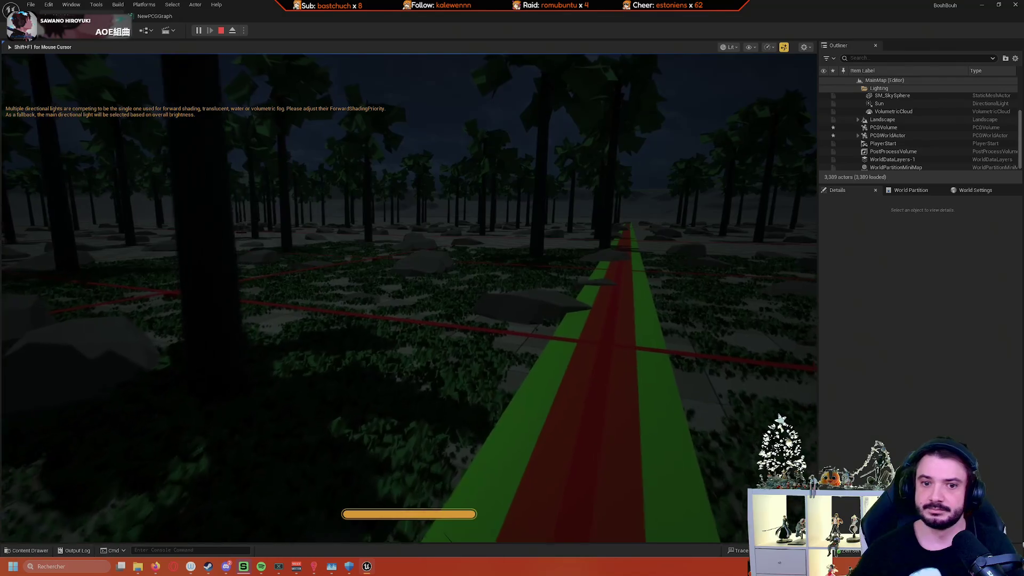
pyautogui.hotkey('shift', 'w')
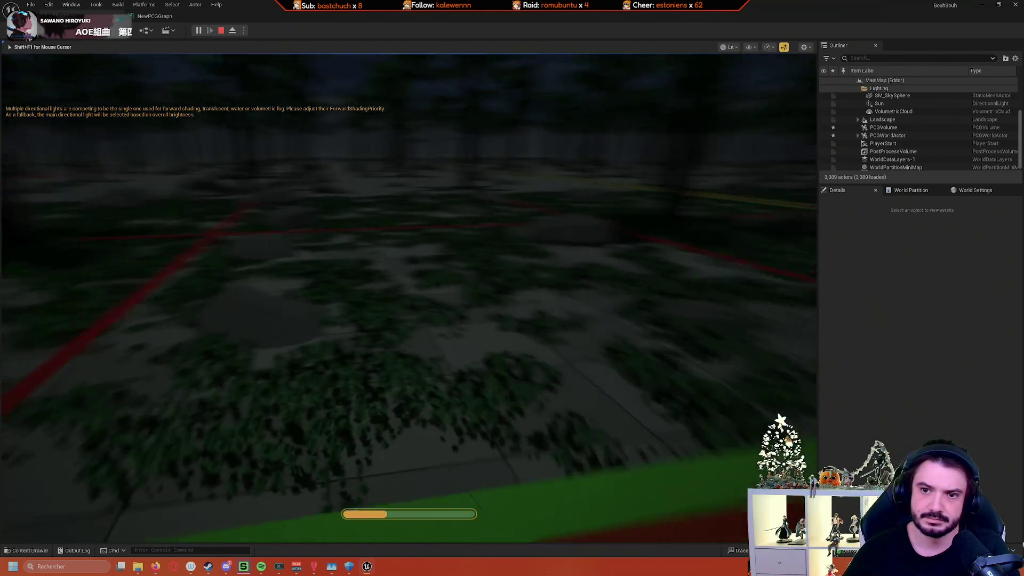
pyautogui.press('w')
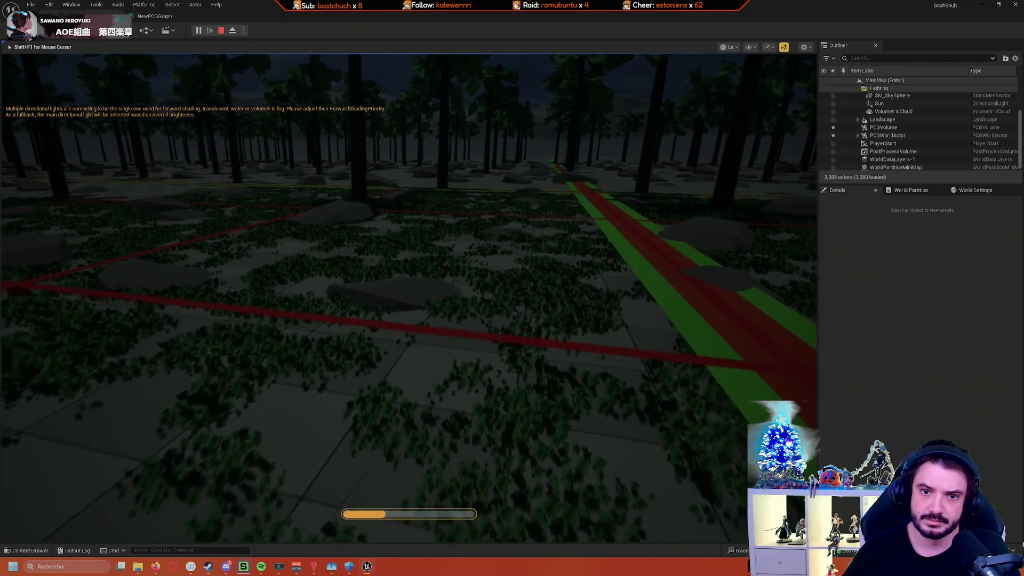
pyautogui.press('w')
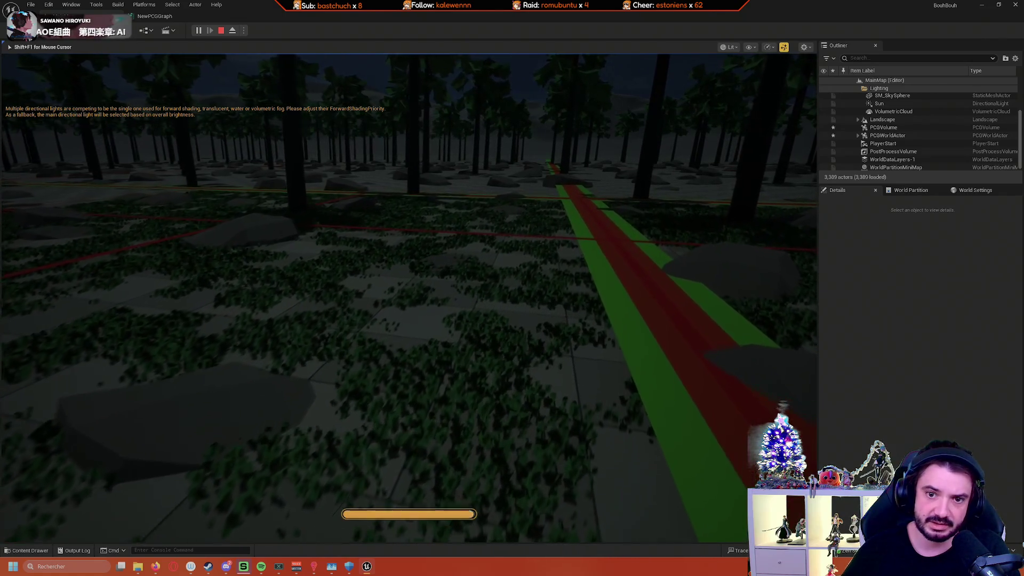
pyautogui.press('w')
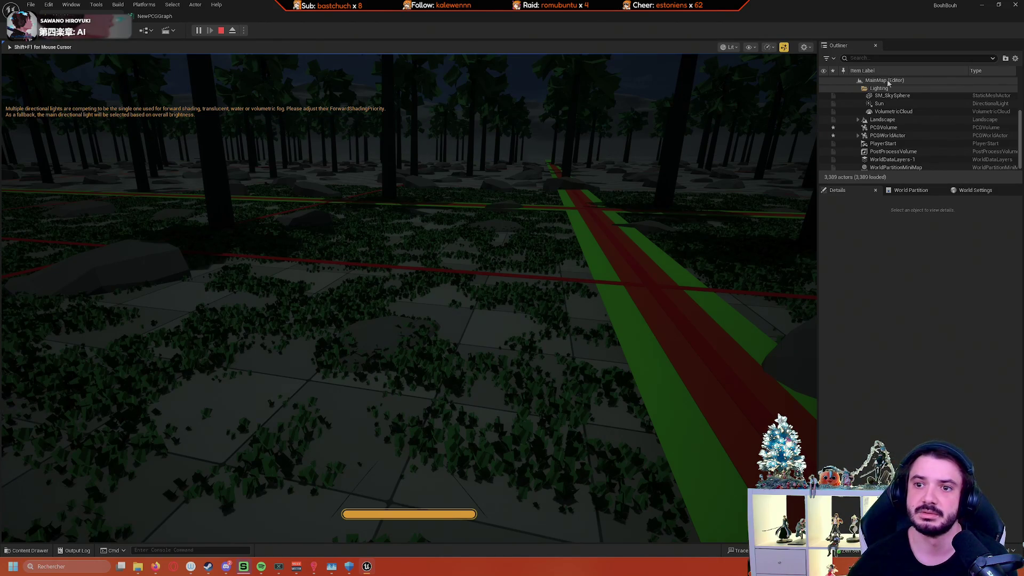
pyautogui.press('Escape')
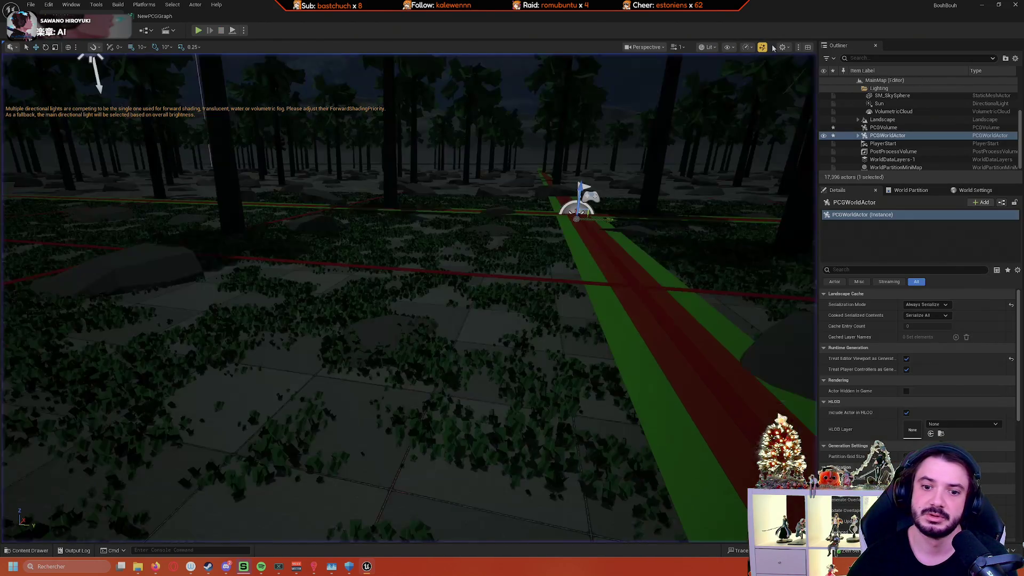
# Step: Check the Viewport Scalability levels, select the sky sphere, and start Play In Editor again
pyautogui.click(752, 48)
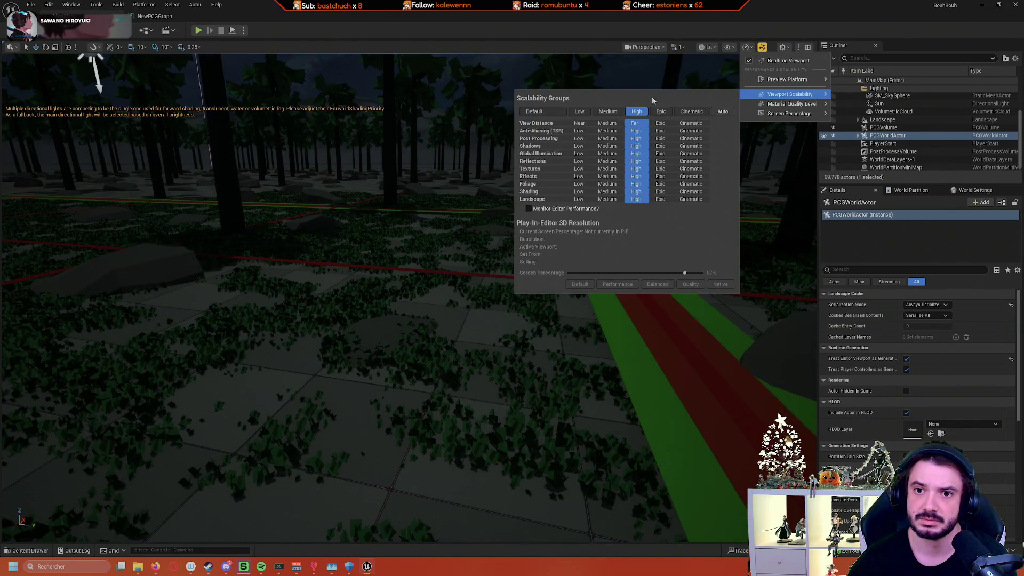
pyautogui.click(645, 91)
pyautogui.click(650, 82)
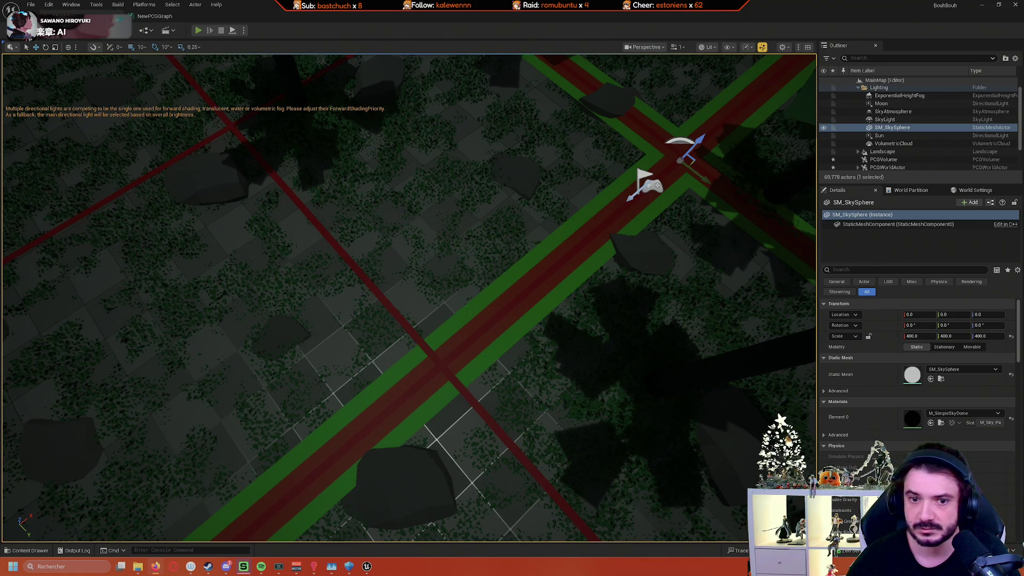
pyautogui.hotkey('alt', 'p')
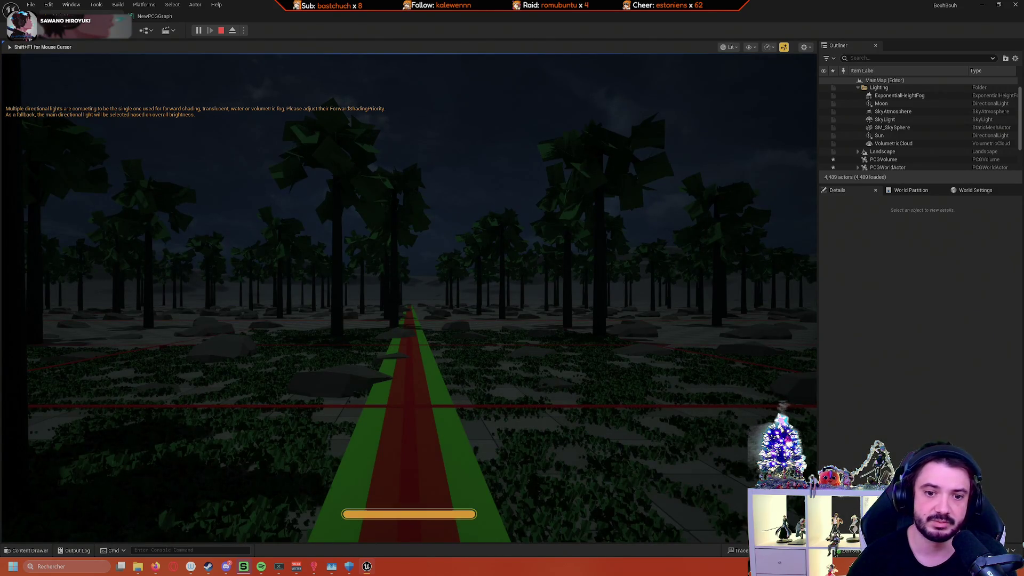
# Step: Walk, jump and sprint along the path past the red grid line, then stop the playtest
pyautogui.press('w')
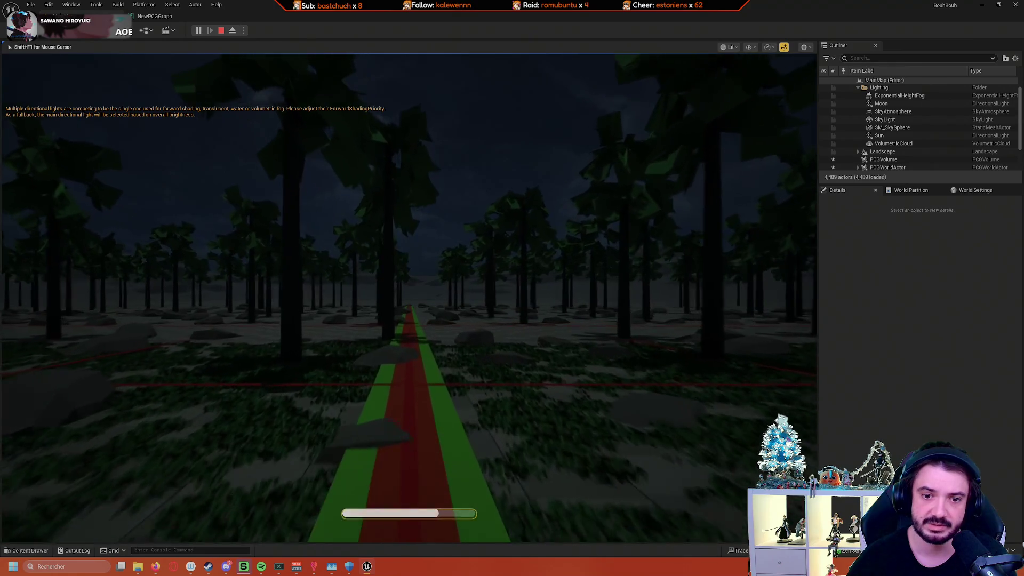
pyautogui.press('space')
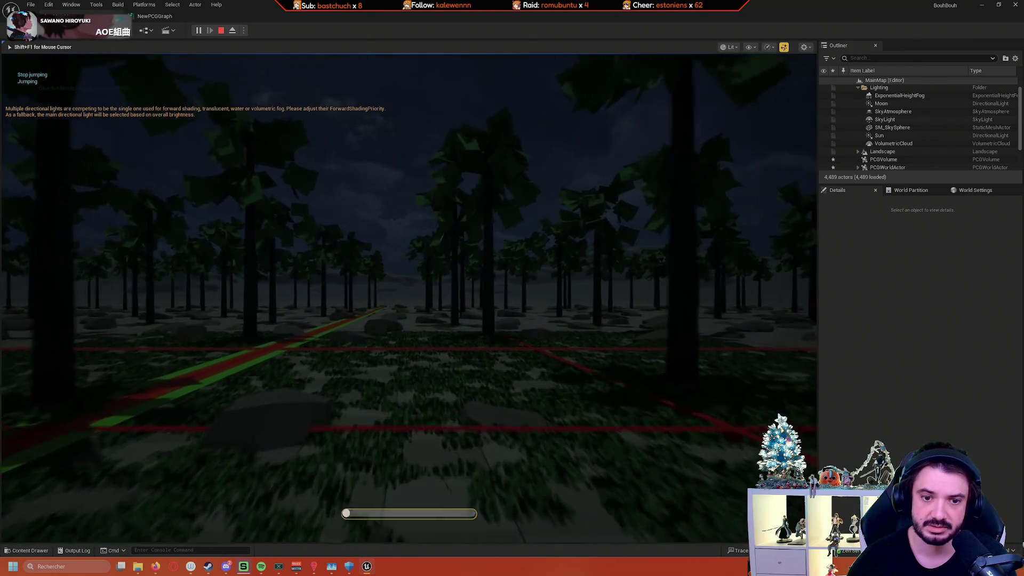
pyautogui.press('w')
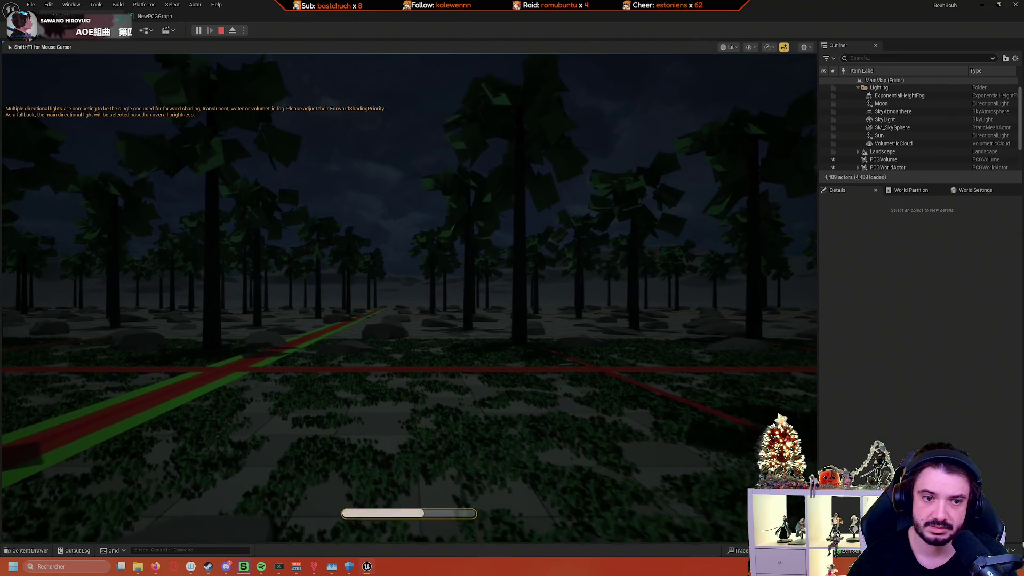
pyautogui.press('w')
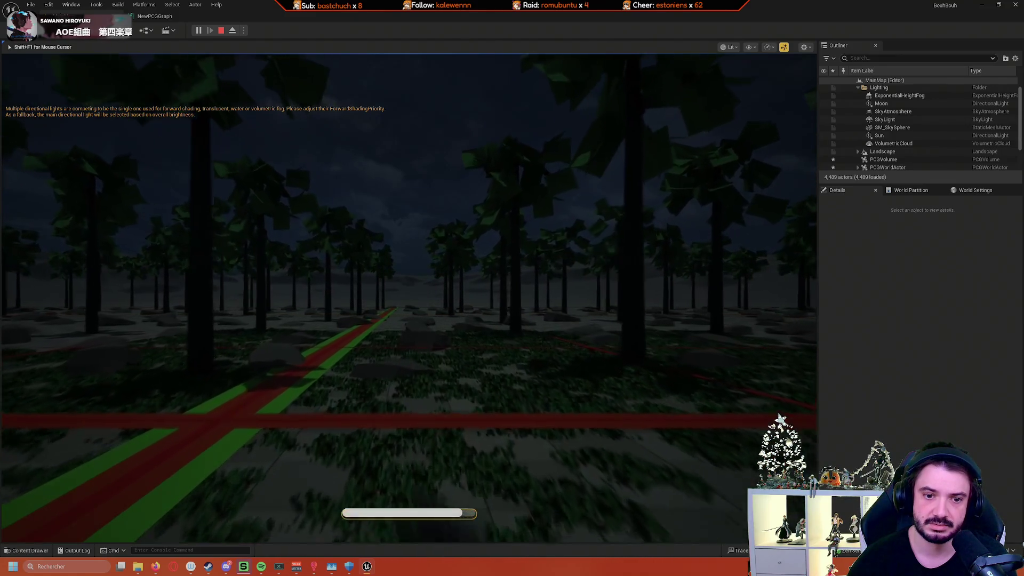
pyautogui.hotkey('shift', 'w')
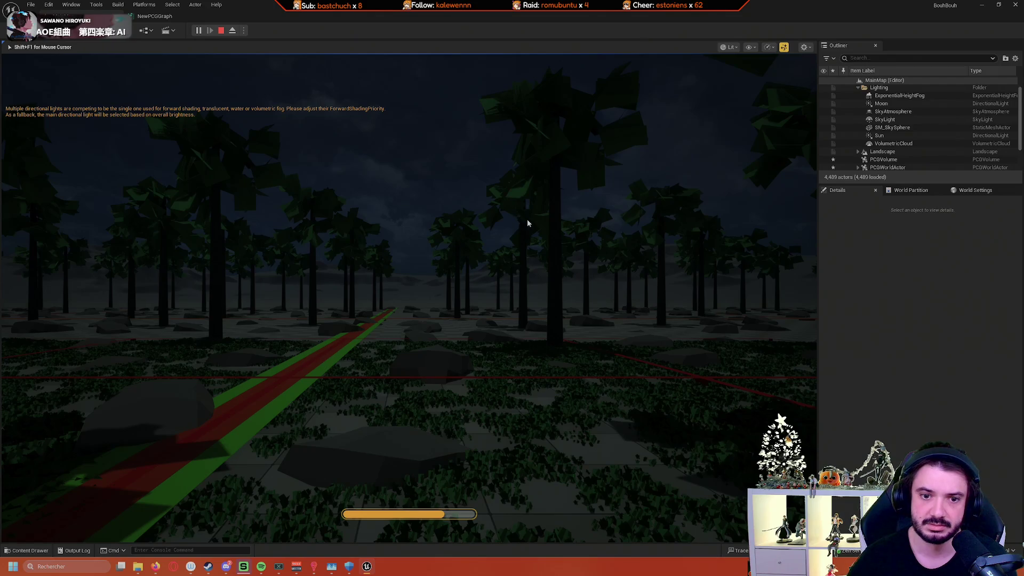
pyautogui.press('Escape')
pyautogui.moveTo(524, 250)
pyautogui.mouseDown()
pyautogui.moveTo(558, 222)
pyautogui.moveTo(549, 222)
pyautogui.moveTo(541, 280)
pyautogui.mouseUp()
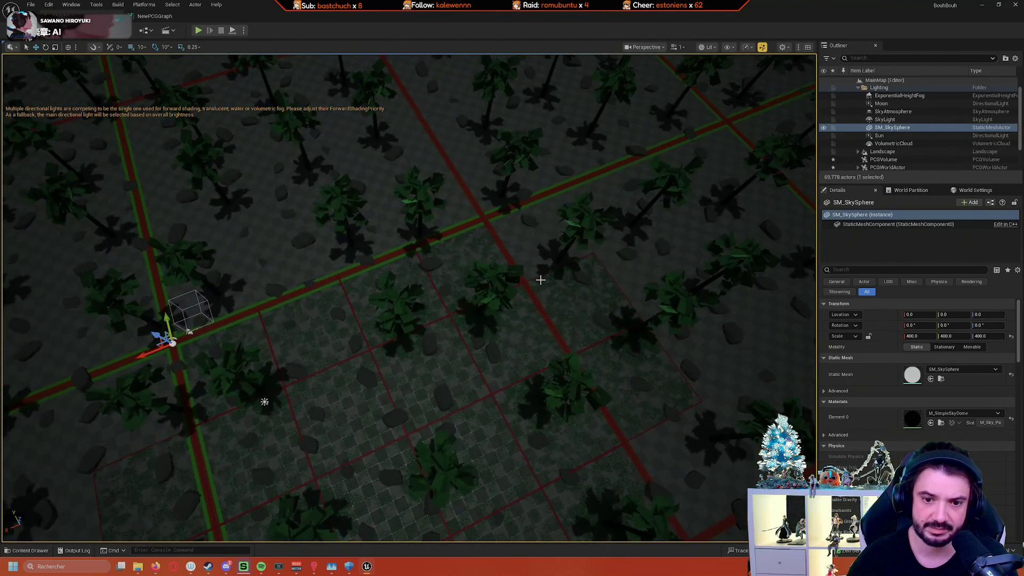
# Step: Select a landscape tile, fly low over the palm rows, then open the NewPCGGraph graph
pyautogui.click(460, 341)
pyautogui.moveTo(494, 318); pyautogui.dragTo(494, 318)
pyautogui.moveTo(630, 329); pyautogui.dragTo(630, 329)
pyautogui.moveTo(657, 280); pyautogui.dragTo(657, 279)
pyautogui.moveTo(341, 454); pyautogui.dragTo(342, 454)
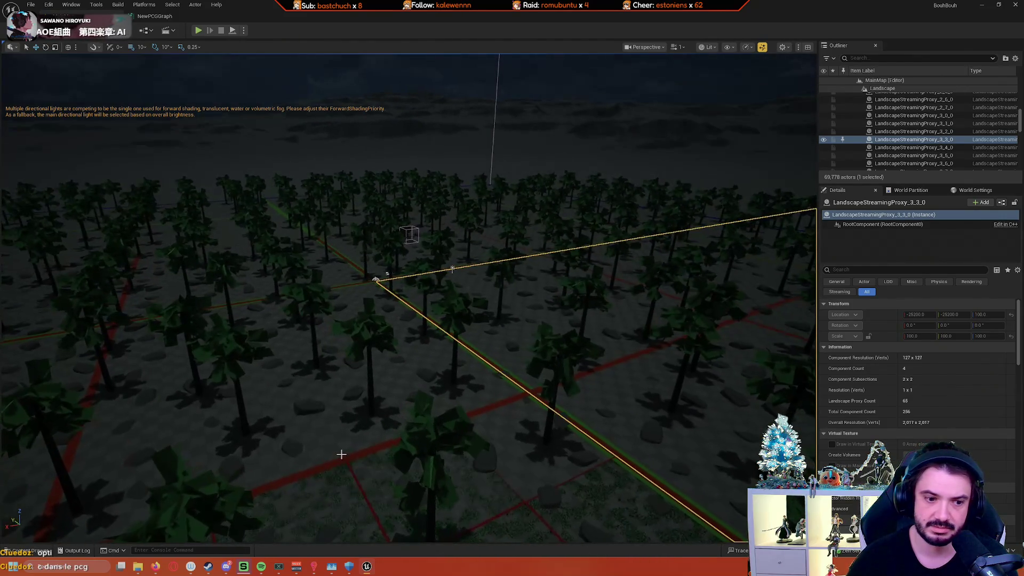
pyautogui.click(29, 551)
pyautogui.doubleClick(121, 501)
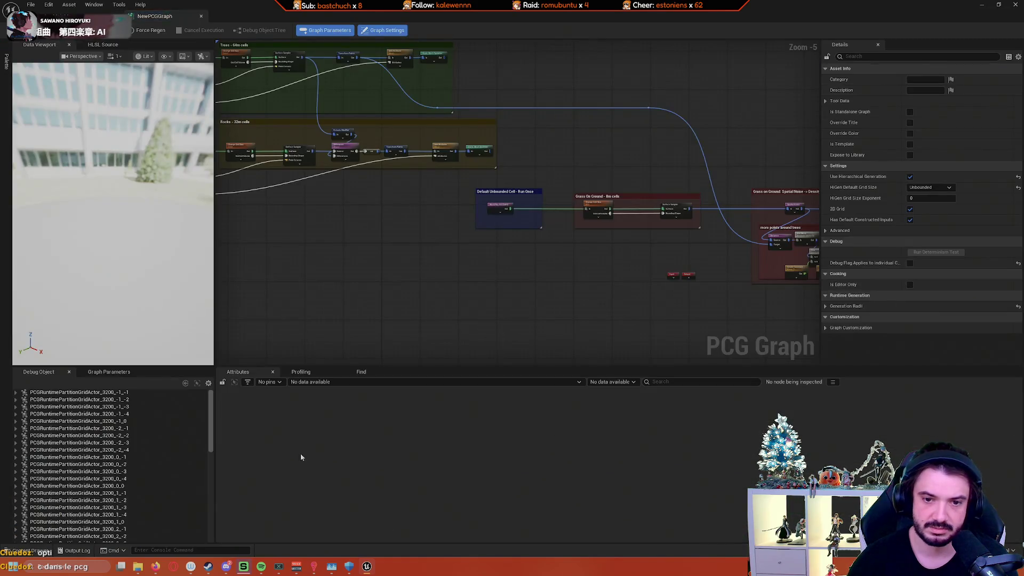
# Step: Frame the Debug Display: Grid Levels group and select its 800 Set Grid Size node
pyautogui.scroll(6, 517, 306)
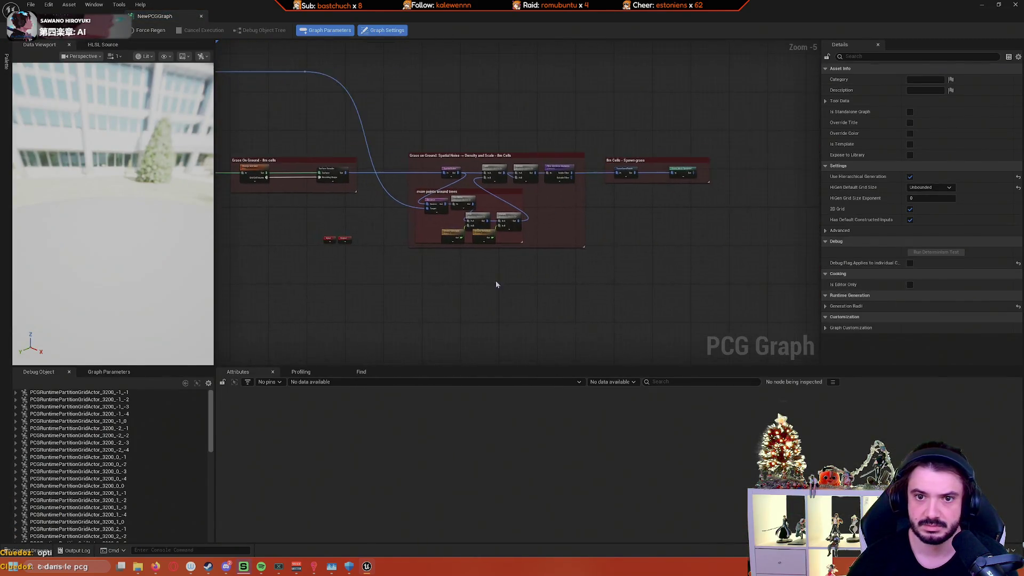
pyautogui.scroll(-2, 462, 304)
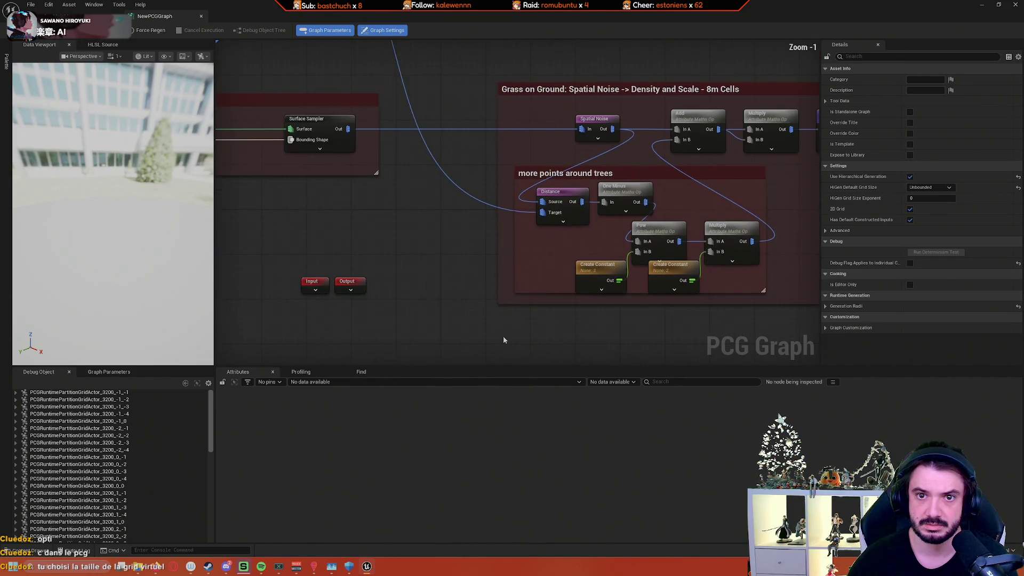
pyautogui.scroll(-2, 439, 279)
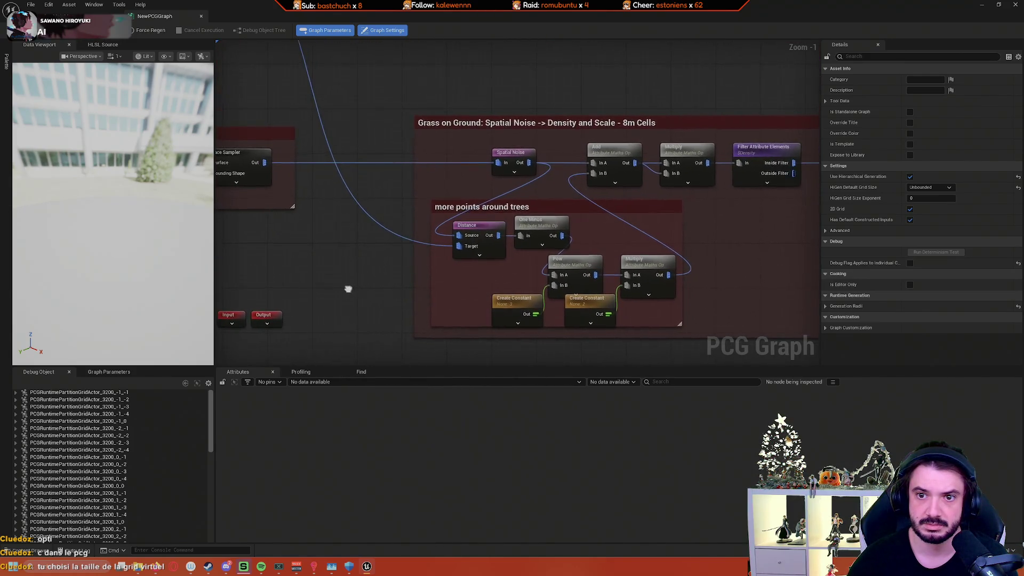
pyautogui.moveTo(357, 287)
pyautogui.mouseDown()
pyautogui.moveTo(338, 291)
pyautogui.moveTo(587, 277)
pyautogui.moveTo(554, 317)
pyautogui.mouseUp()
pyautogui.scroll(-3, 542, 286)
pyautogui.scroll(2, 718, 286)
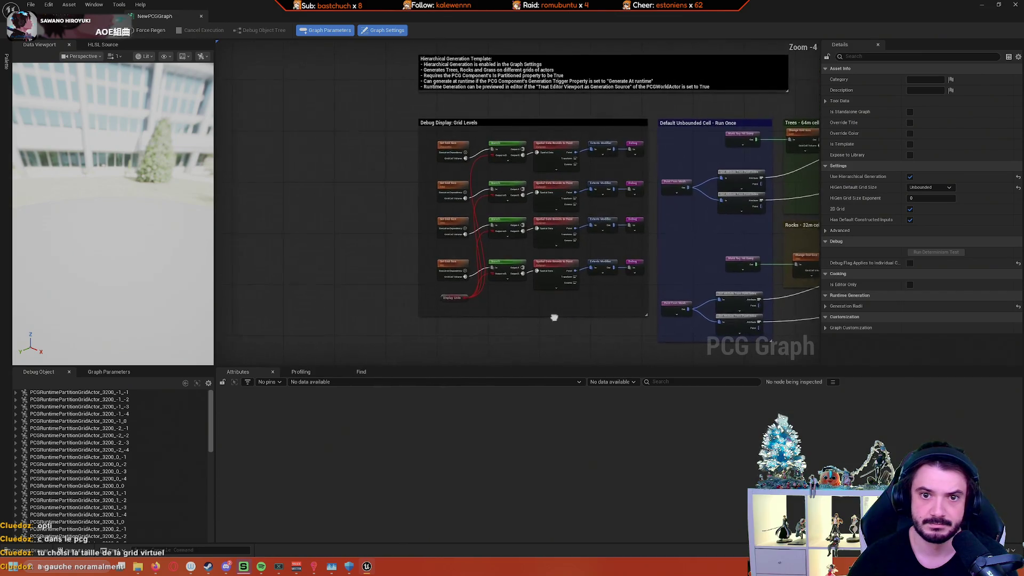
pyautogui.scroll(3, 416, 297)
pyautogui.moveTo(393, 286); pyautogui.dragTo(307, 321)
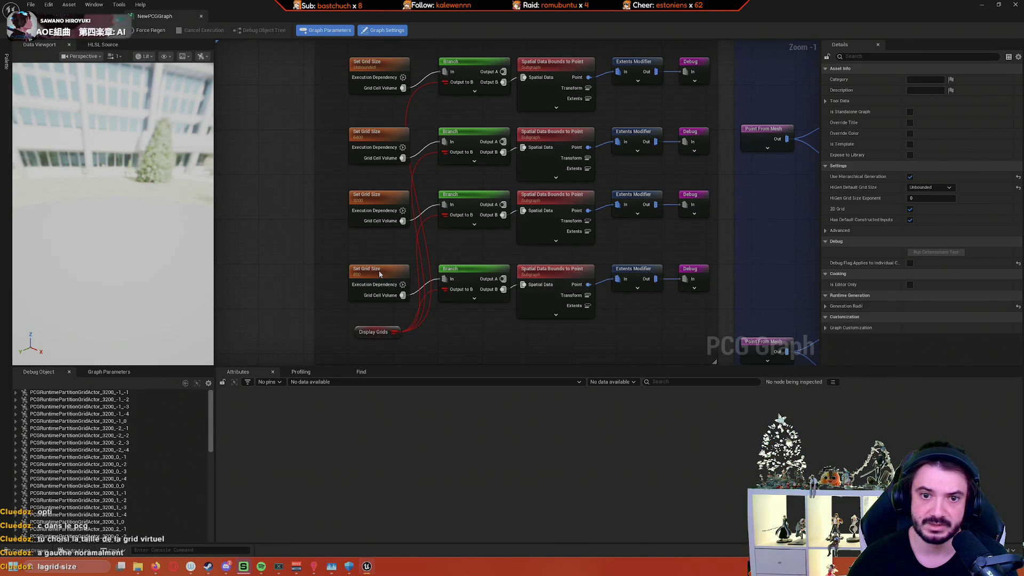
pyautogui.click(368, 276)
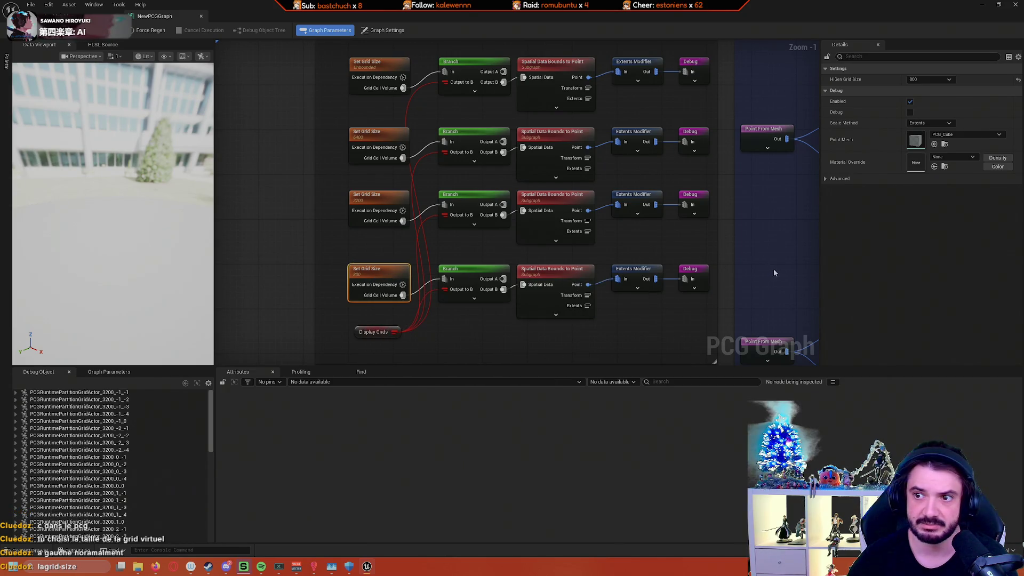
# Step: Change the Set Grid Size node's HiGen Grid Size from 800 to 1600 and return to MainMap
pyautogui.scroll(-3, 774, 272)
pyautogui.moveTo(745, 293); pyautogui.dragTo(446, 272)
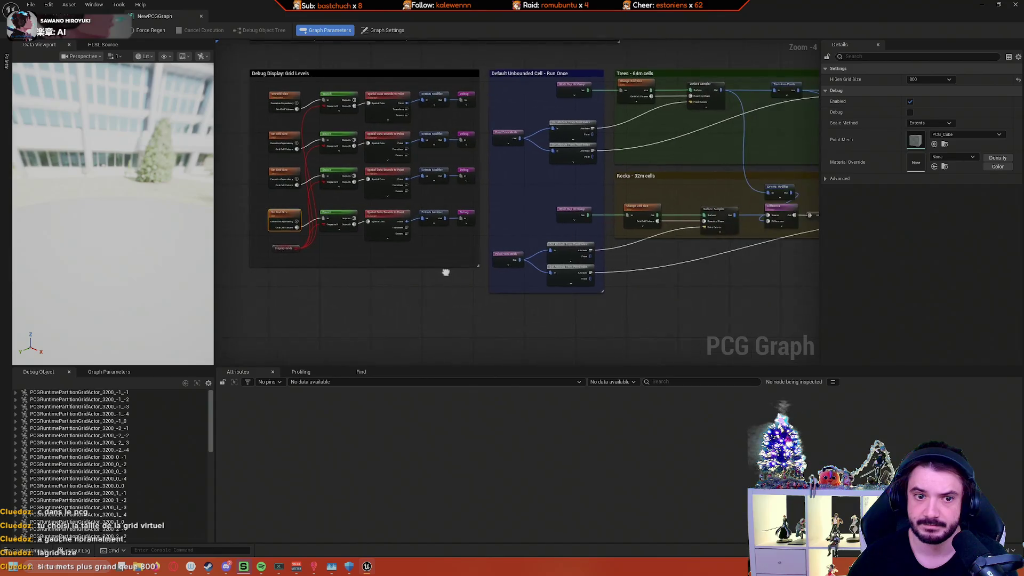
pyautogui.scroll(4, 426, 269)
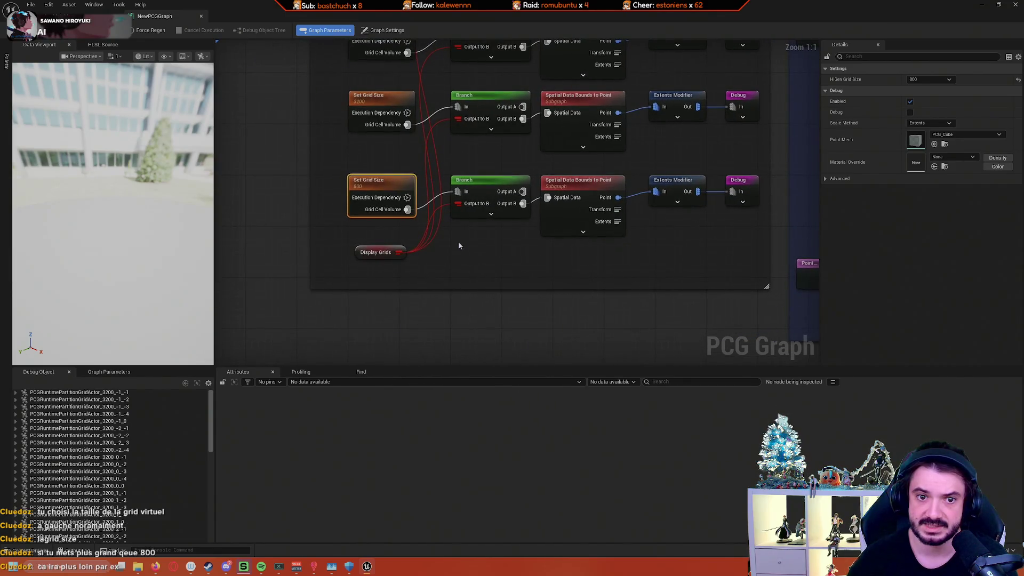
pyautogui.moveTo(611, 276); pyautogui.dragTo(566, 275)
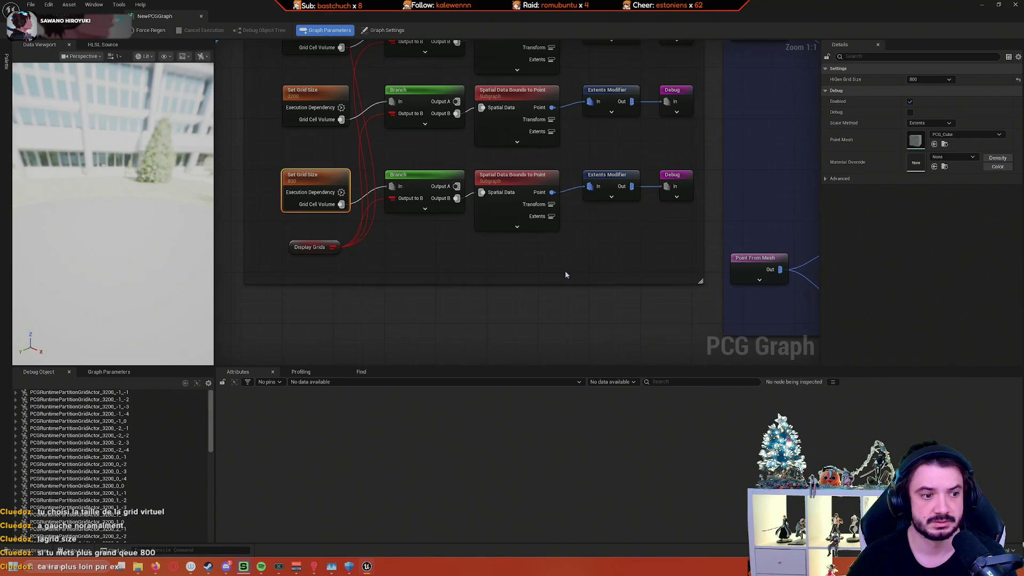
pyautogui.click(932, 80)
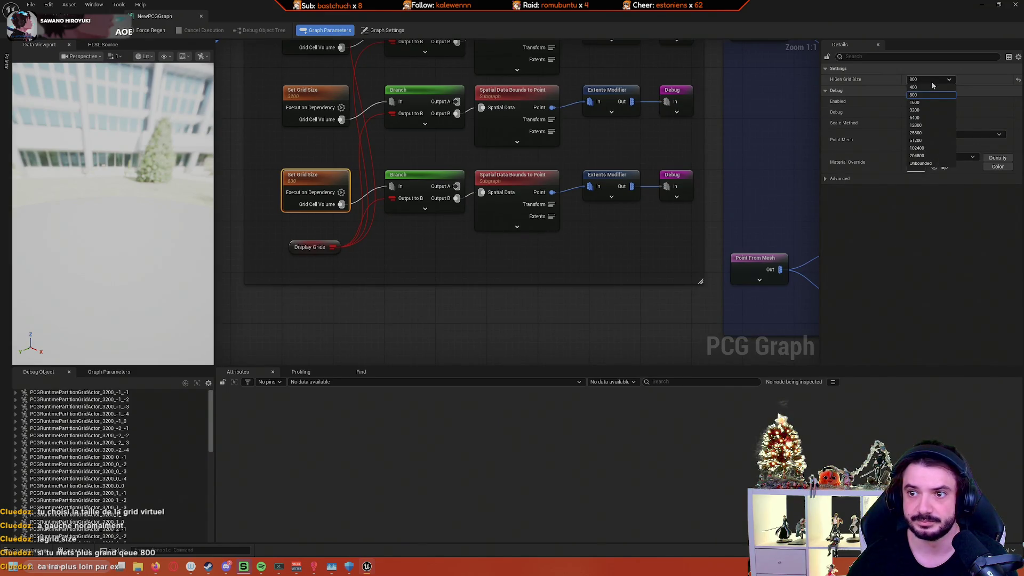
pyautogui.click(913, 115)
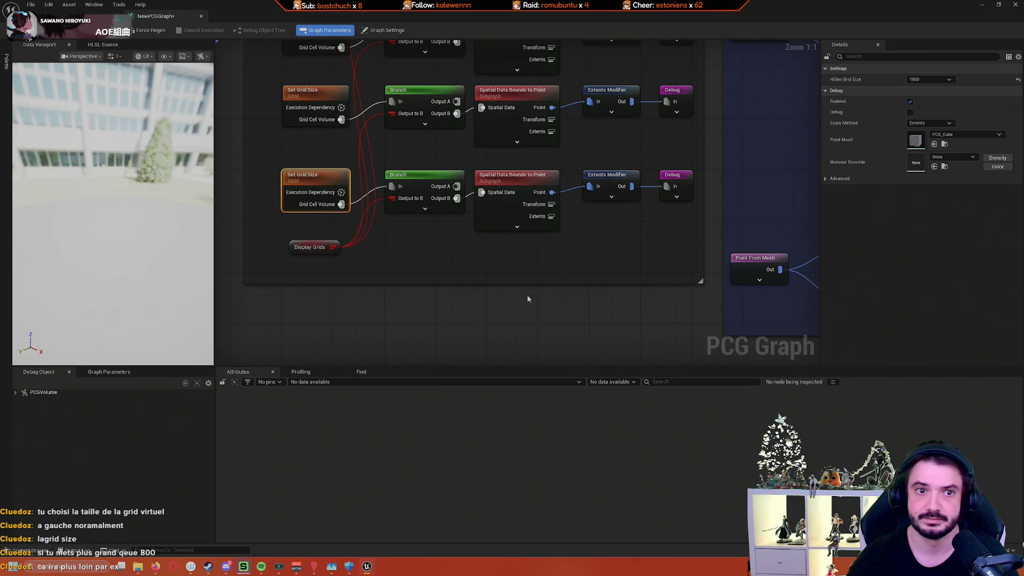
pyautogui.hotkey('ctrl', 'Tab')
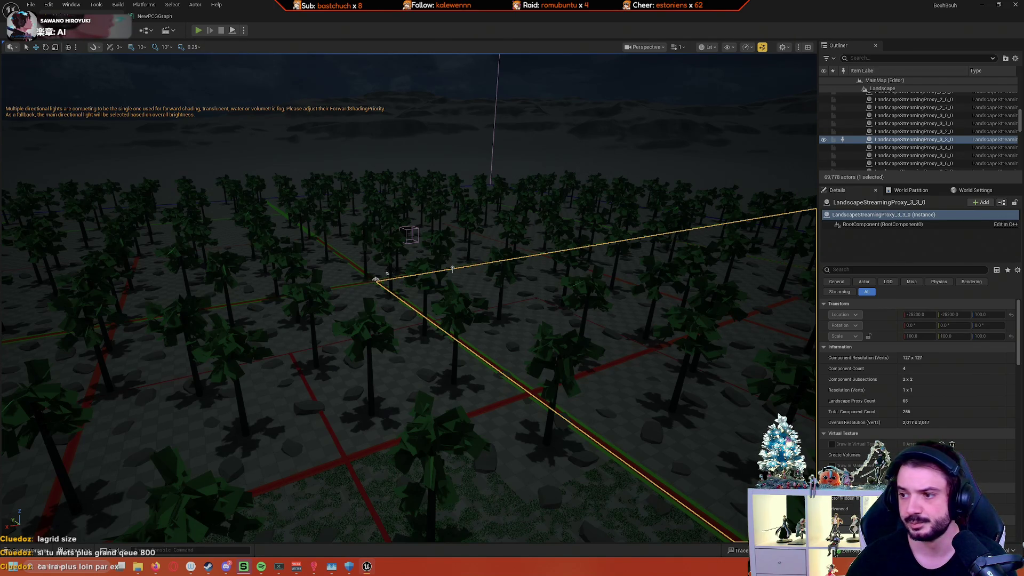
# Step: Start a playtest and walk and sprint across the forest floor along the red path
pyautogui.hotkey('alt', 'p')
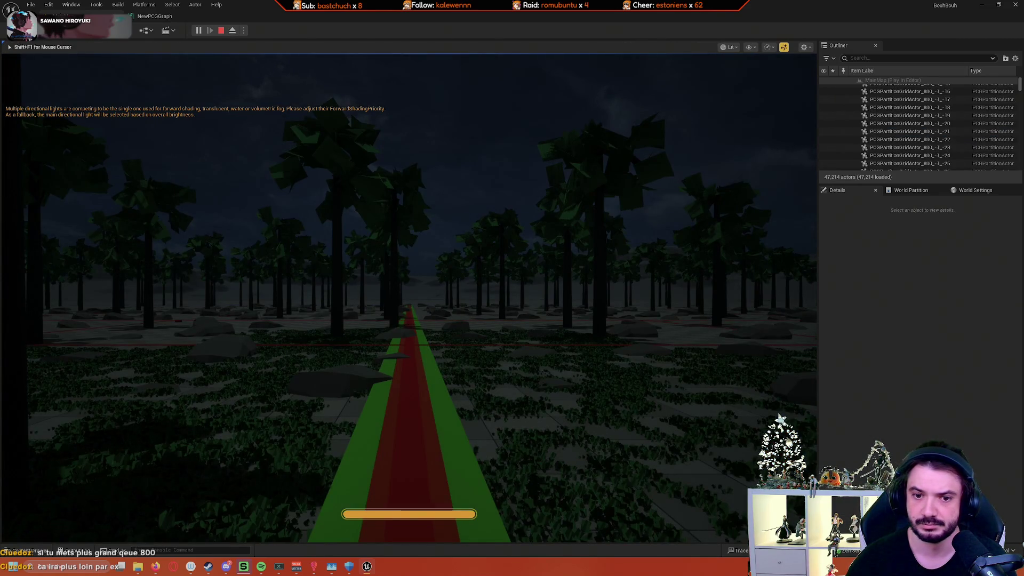
pyautogui.press('w')
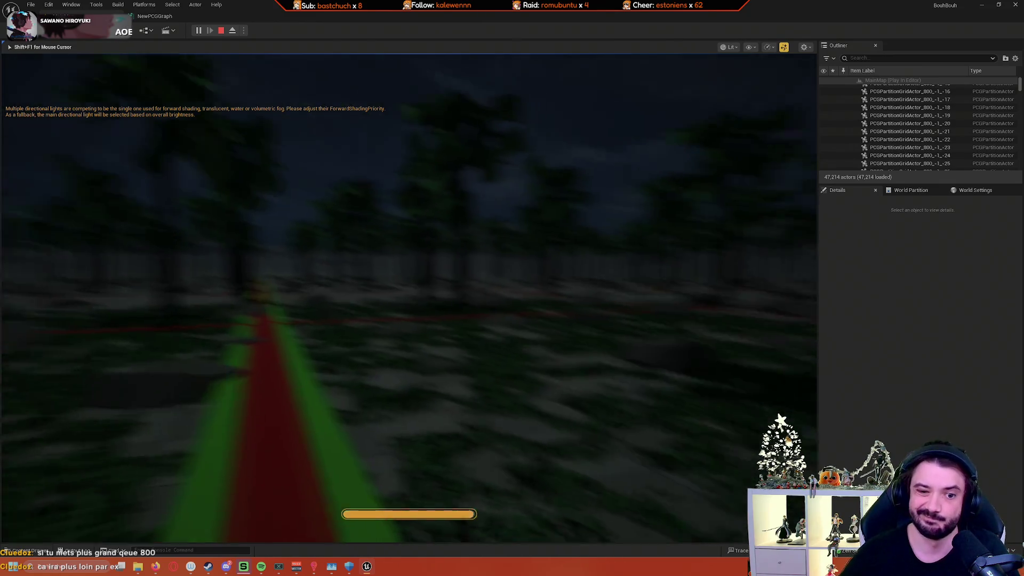
pyautogui.hotkey('shift', 'w')
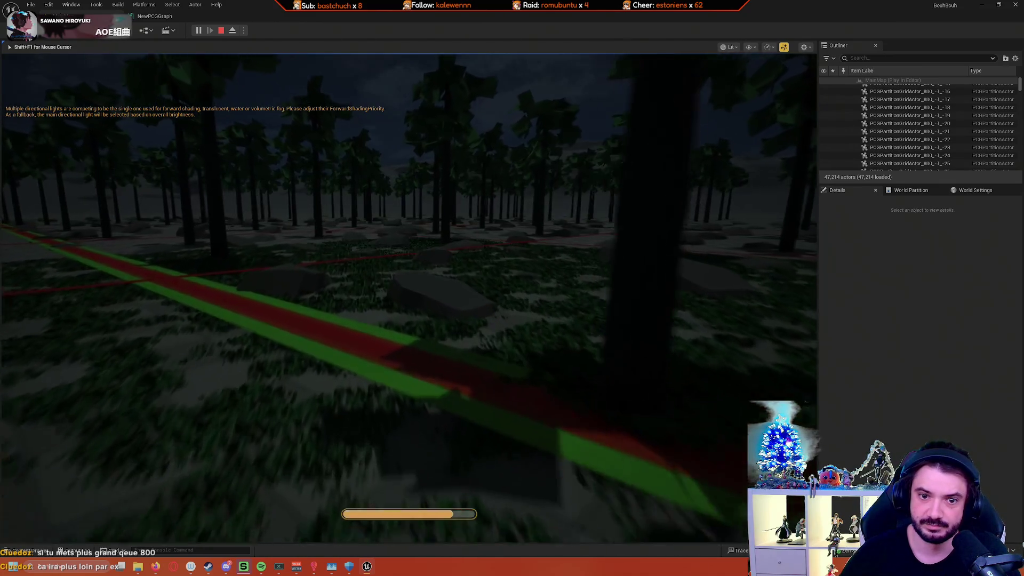
pyautogui.hotkey('shift', 'w')
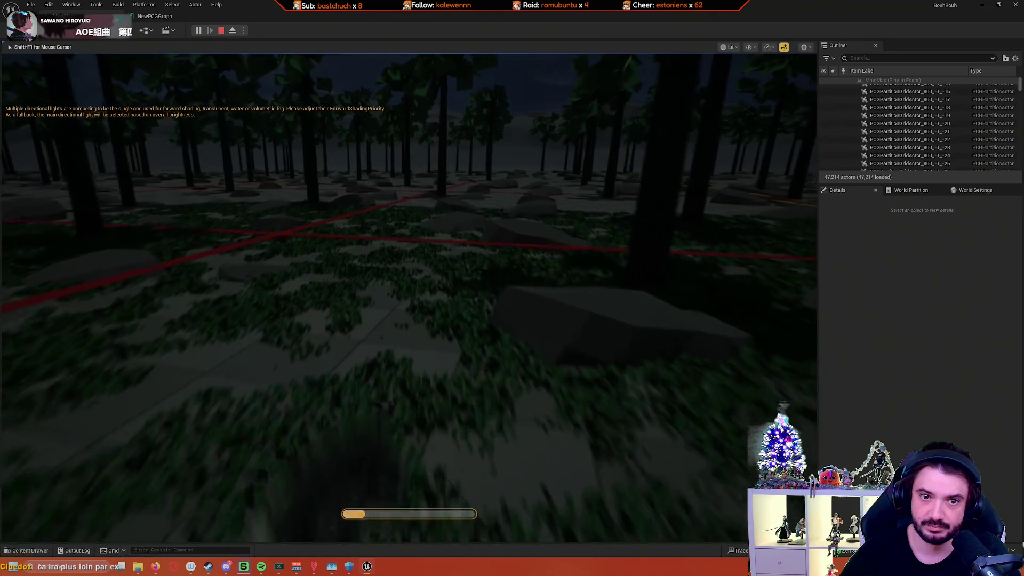
pyautogui.press('w')
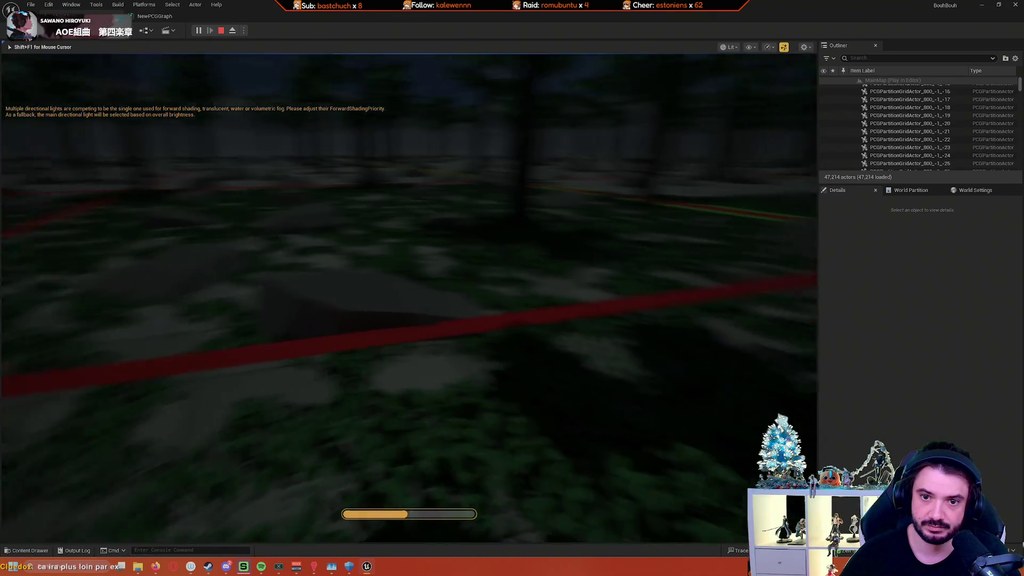
pyautogui.hotkey('shift', 'w')
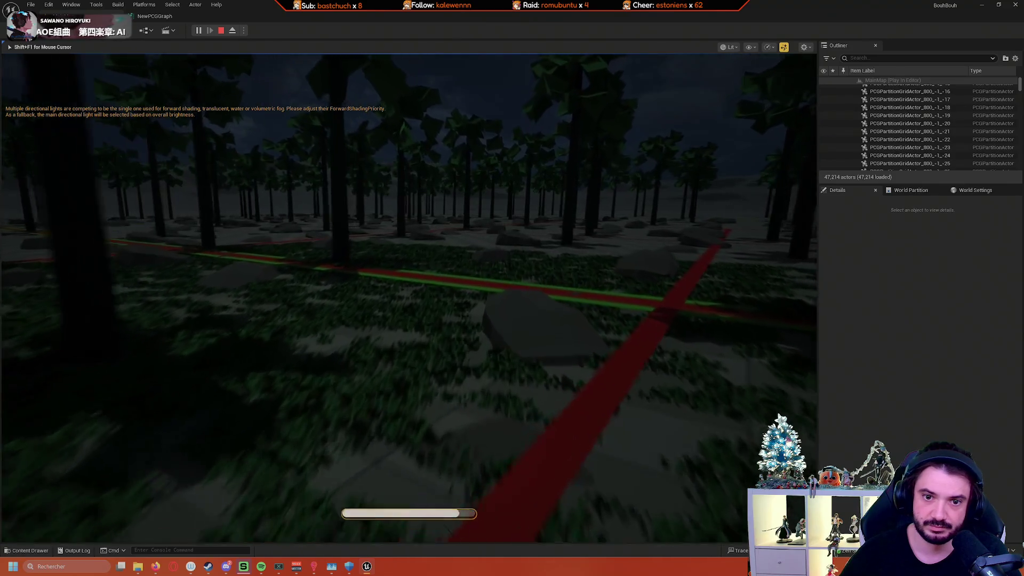
pyautogui.hotkey('shift', 'w')
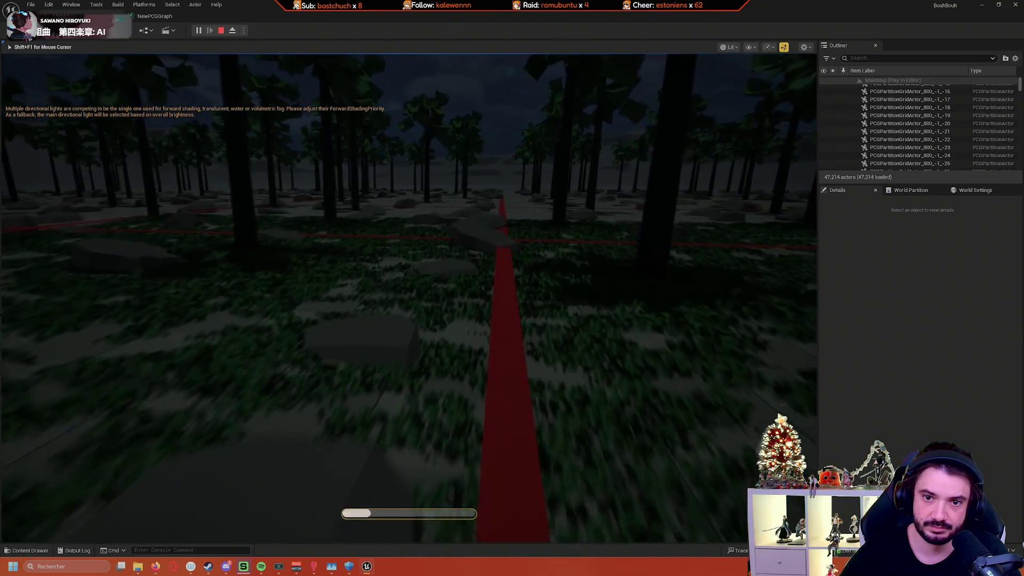
# Step: Cross the red path crossing, sprint past a tree and jump, then end the session
pyautogui.press('w')
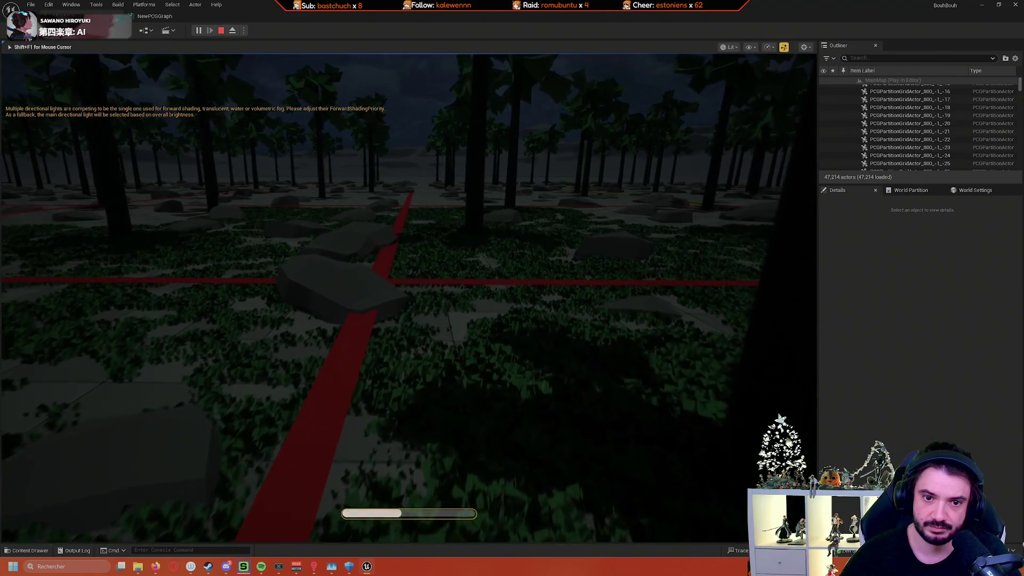
pyautogui.press('w')
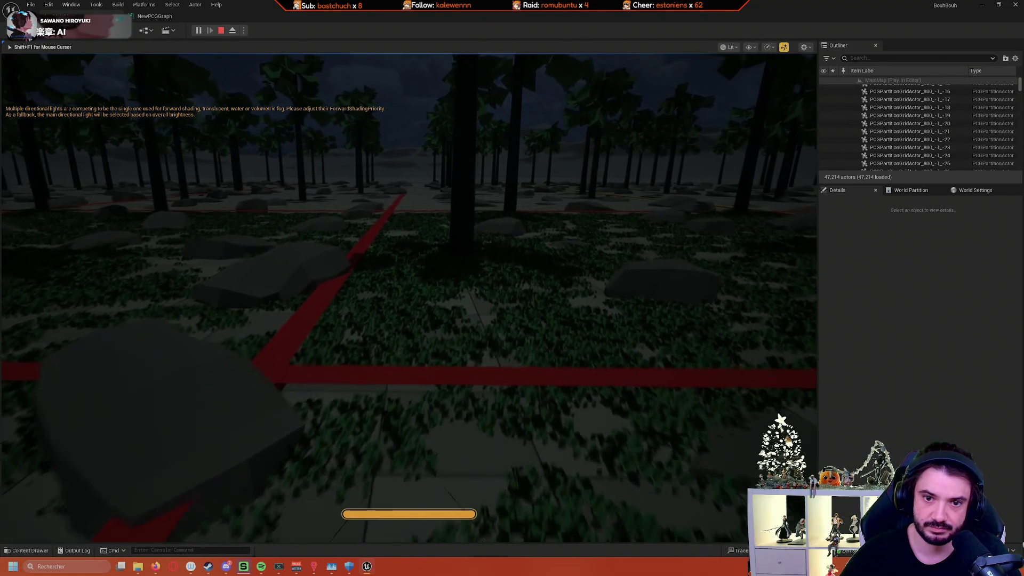
pyautogui.press('w')
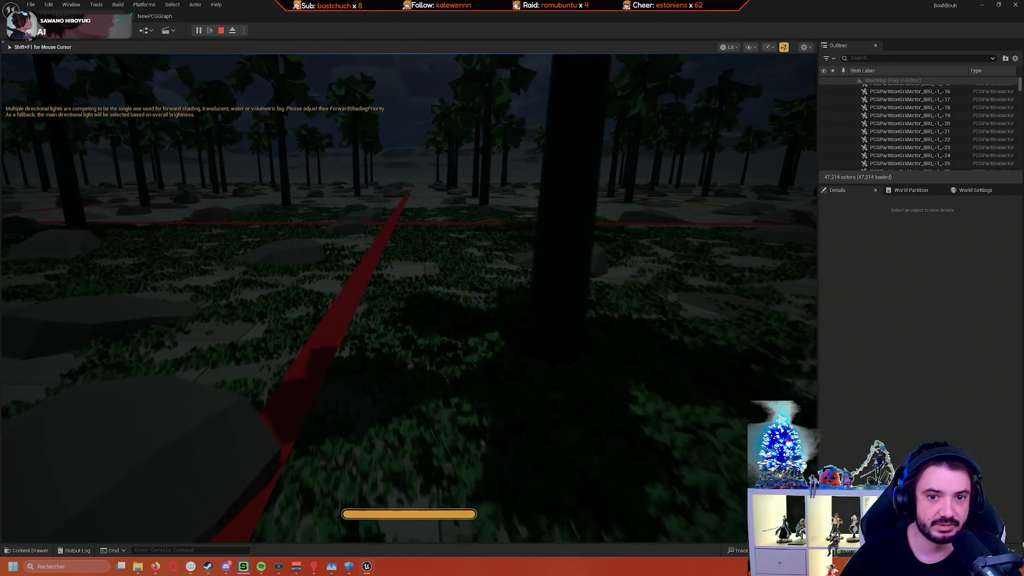
pyautogui.press('w')
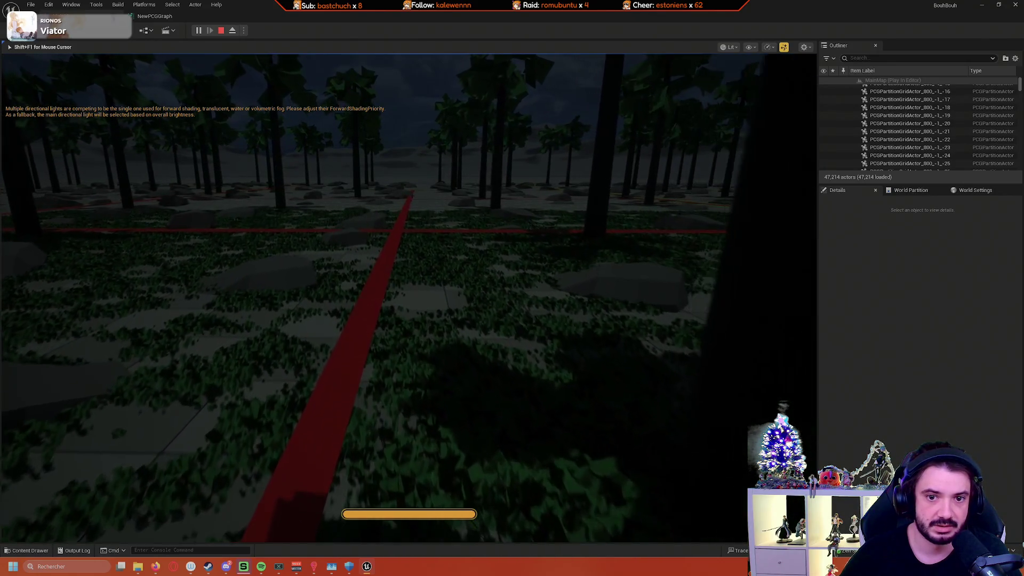
pyautogui.hotkey('shift', 'w')
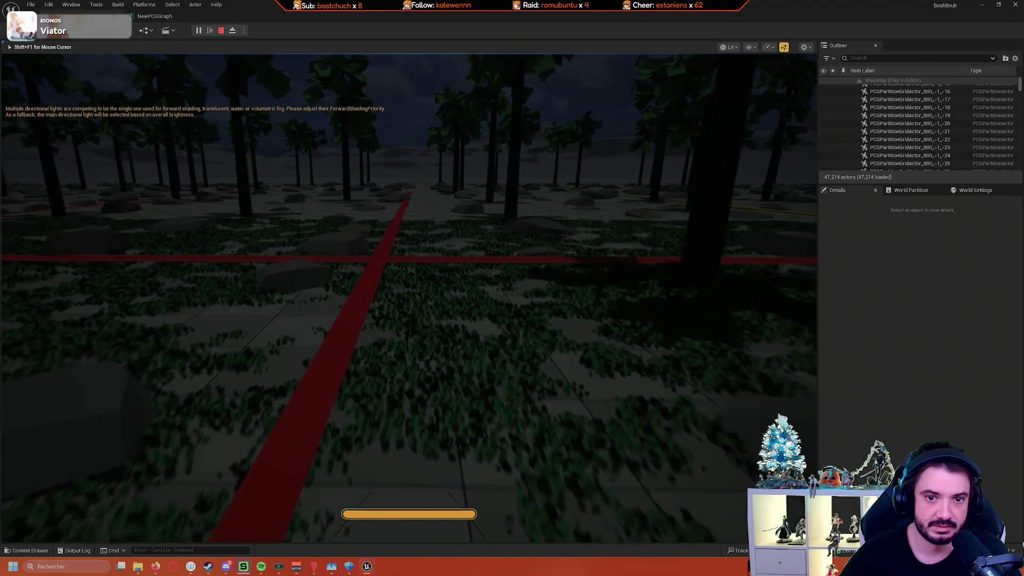
pyautogui.hotkey('shift', 'w')
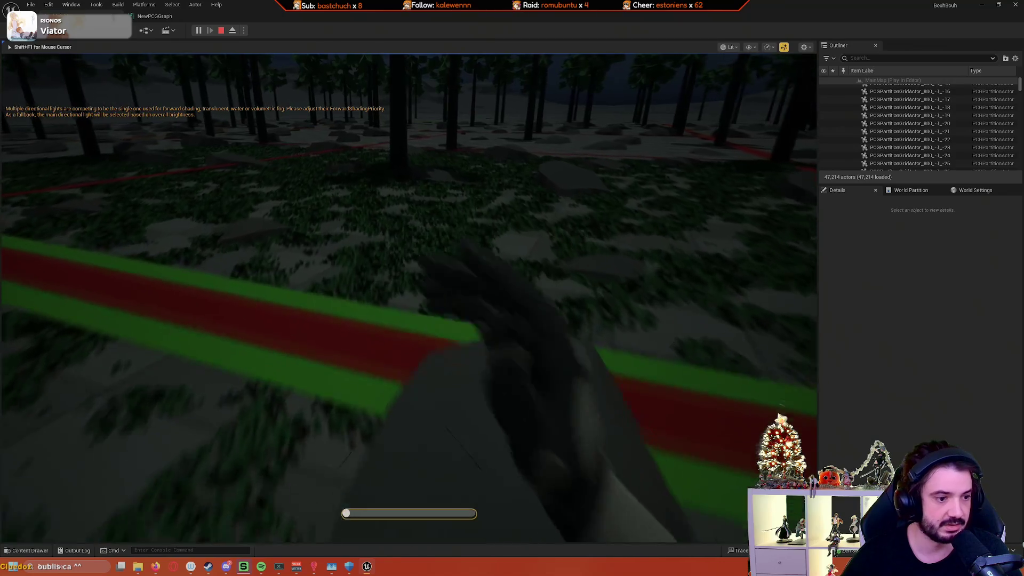
pyautogui.press('space')
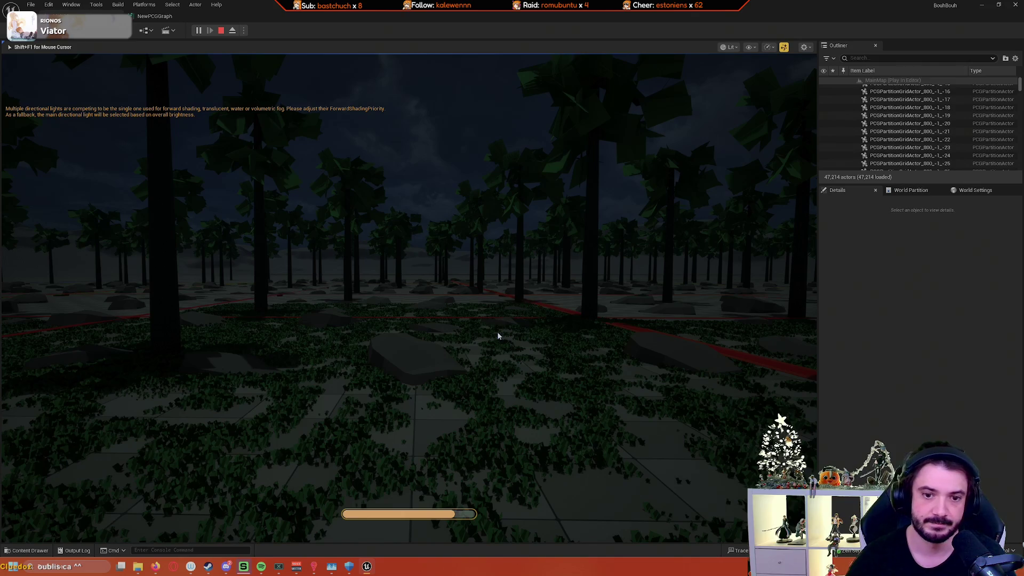
pyautogui.press('Escape')
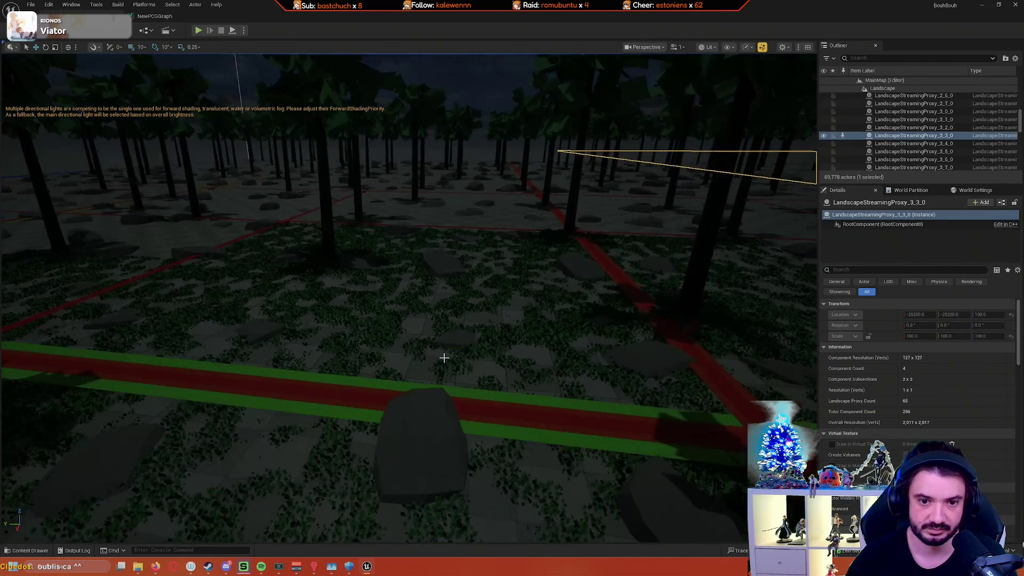
# Step: Raise the camera over the tree canopy, then open NewPCGGraph from the Content Drawer
pyautogui.moveTo(444, 357)
pyautogui.mouseDown()
pyautogui.moveTo(523, 291)
pyautogui.moveTo(527, 259)
pyautogui.moveTo(516, 255)
pyautogui.moveTo(155, 503)
pyautogui.mouseUp()
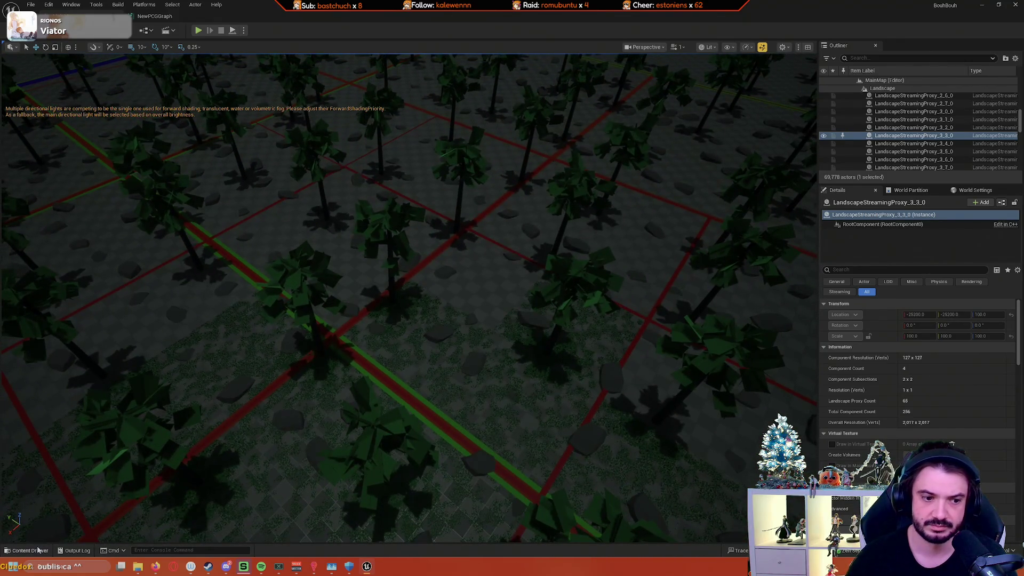
pyautogui.click(38, 551)
pyautogui.doubleClick(127, 483)
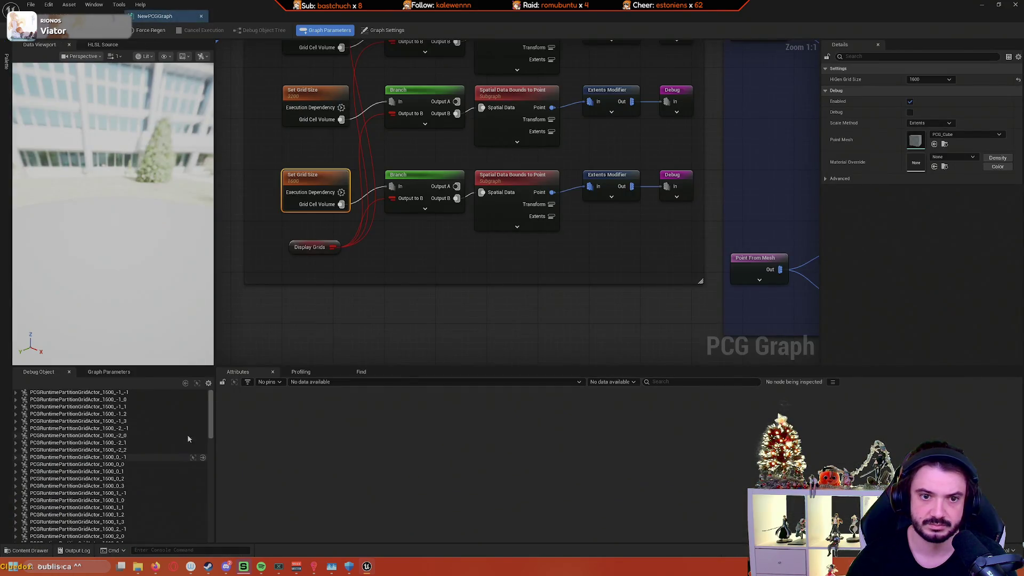
# Step: Set the Set Grid Size node's HiGen Grid Size back to 800 and show Graph Settings
pyautogui.click(929, 80)
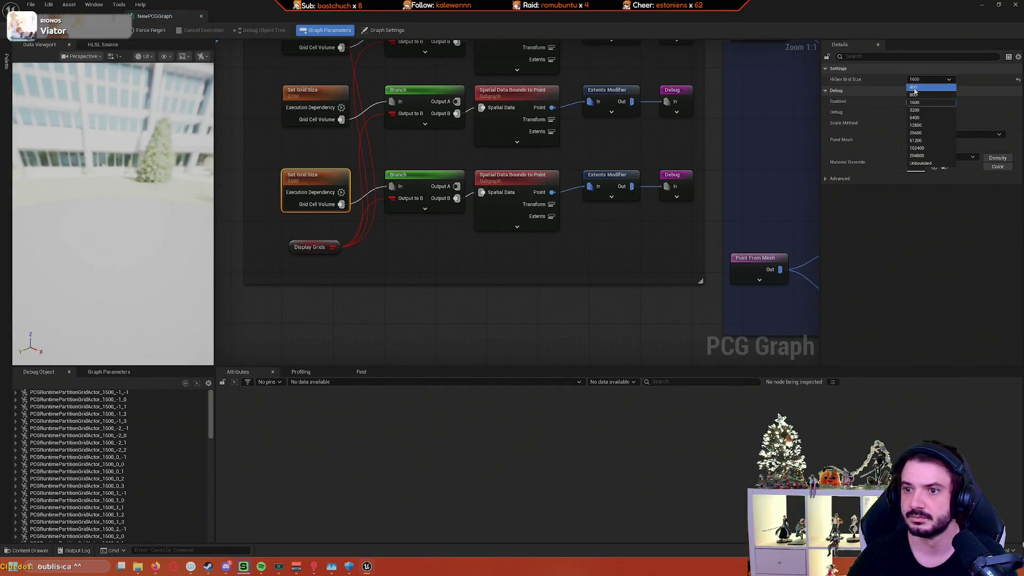
pyautogui.click(930, 96)
pyautogui.click(637, 308)
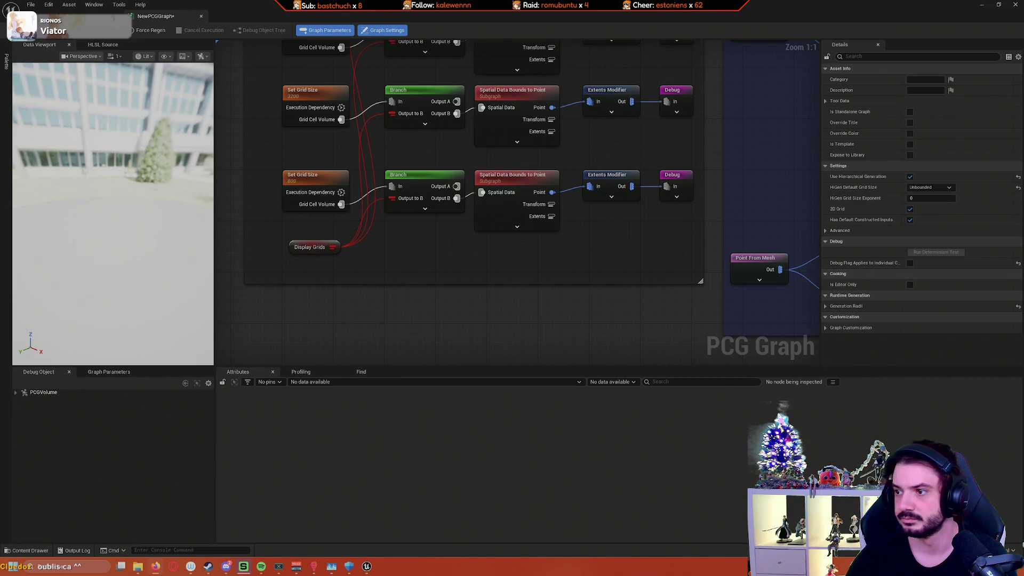
# Step: Zoom and pan the graph to bring the Trees and Rocks nodes into close view
pyautogui.scroll(-6, 648, 328)
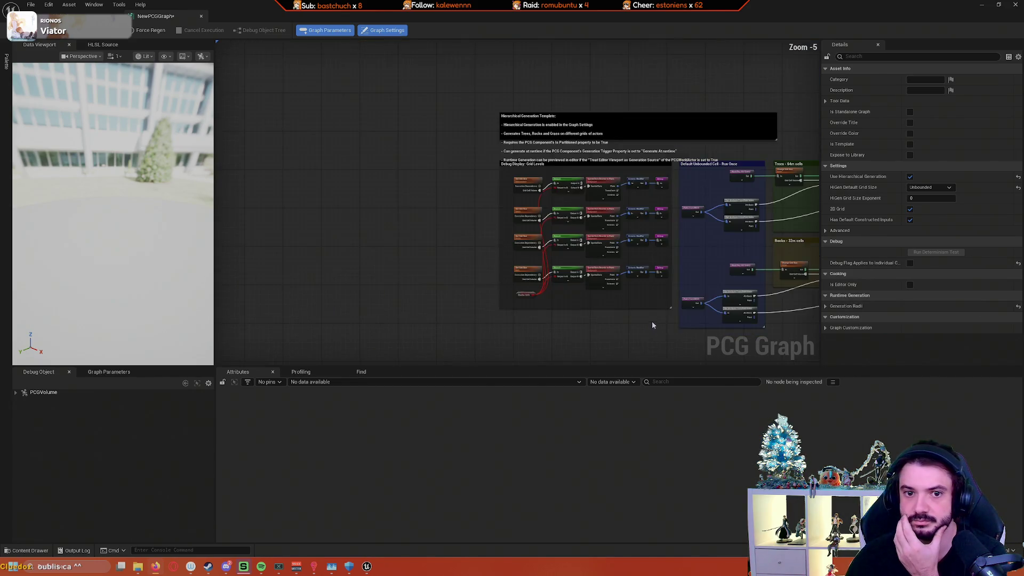
pyautogui.moveTo(651, 322); pyautogui.dragTo(572, 315)
pyautogui.scroll(5, 571, 316)
pyautogui.moveTo(507, 302)
pyautogui.mouseDown()
pyautogui.moveTo(663, 336)
pyautogui.moveTo(430, 325)
pyautogui.mouseUp()
# Step: Bring the Trees - 64m cells group into view and select its Add Attribute node
pyautogui.scroll(2, 643, 313)
pyautogui.moveTo(643, 313)
pyautogui.mouseDown()
pyautogui.moveTo(576, 363)
pyautogui.moveTo(509, 359)
pyautogui.mouseUp()
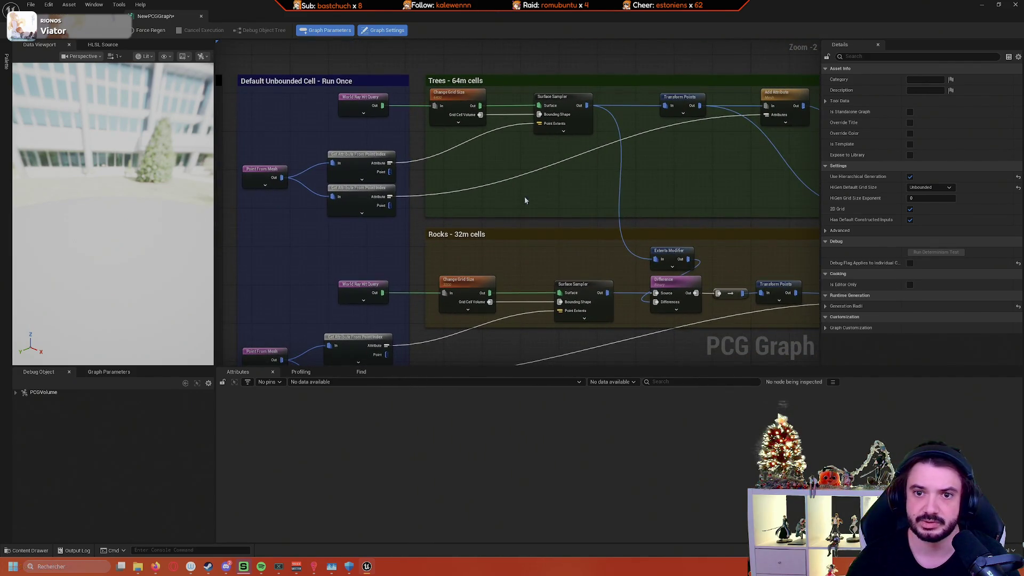
pyautogui.scroll(2, 550, 60)
pyautogui.moveTo(520, 132)
pyautogui.mouseDown()
pyautogui.moveTo(561, 135)
pyautogui.moveTo(538, 146)
pyautogui.moveTo(449, 131)
pyautogui.mouseUp()
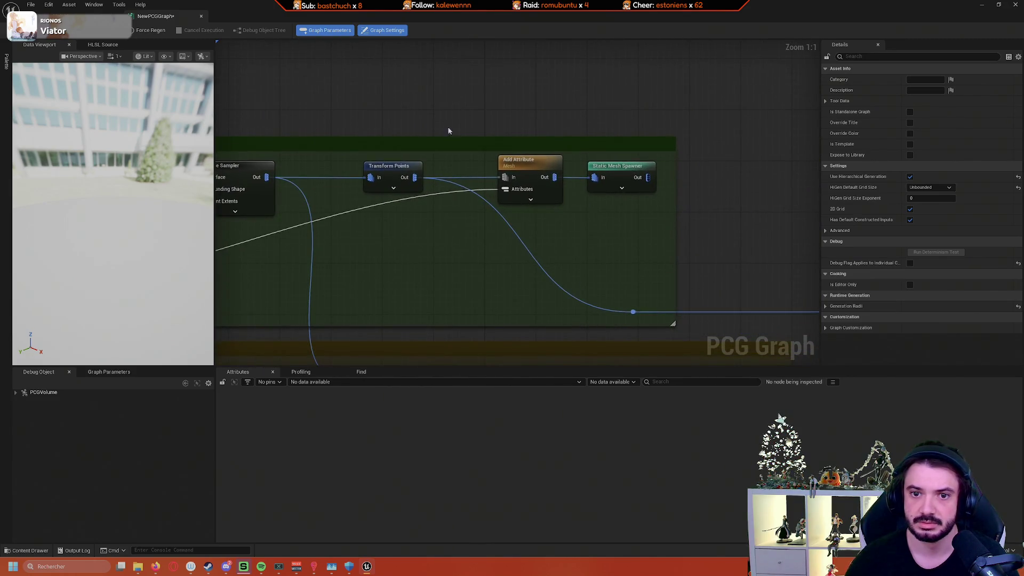
pyautogui.click(539, 168)
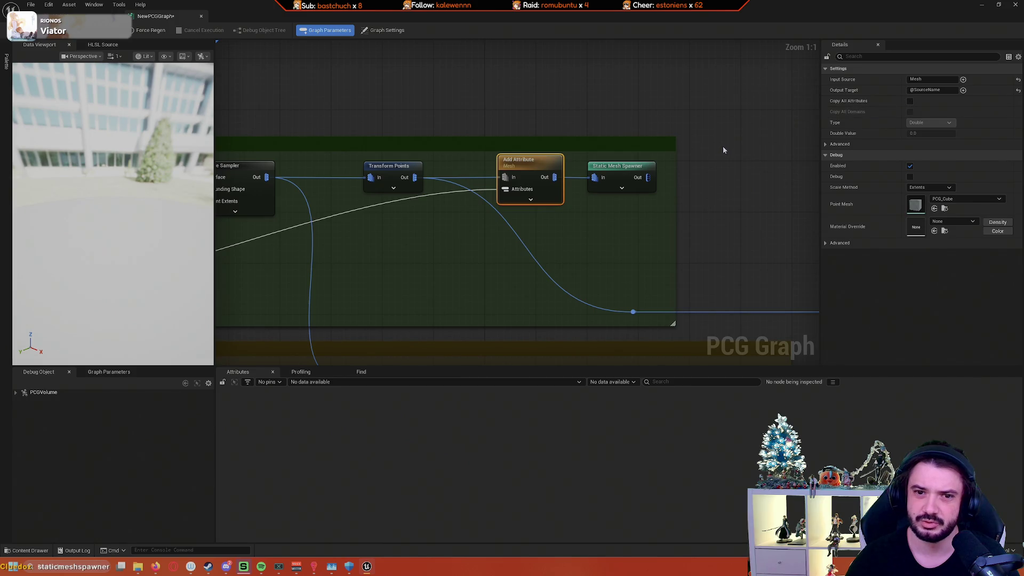
# Step: Re-center on the Trees group and select the Static Mesh Spawner fed by Add Attribute
pyautogui.moveTo(760, 220); pyautogui.dragTo(552, 153)
pyautogui.scroll(-4, 764, 190)
pyautogui.scroll(3, 723, 185)
pyautogui.scroll(-4, 551, 153)
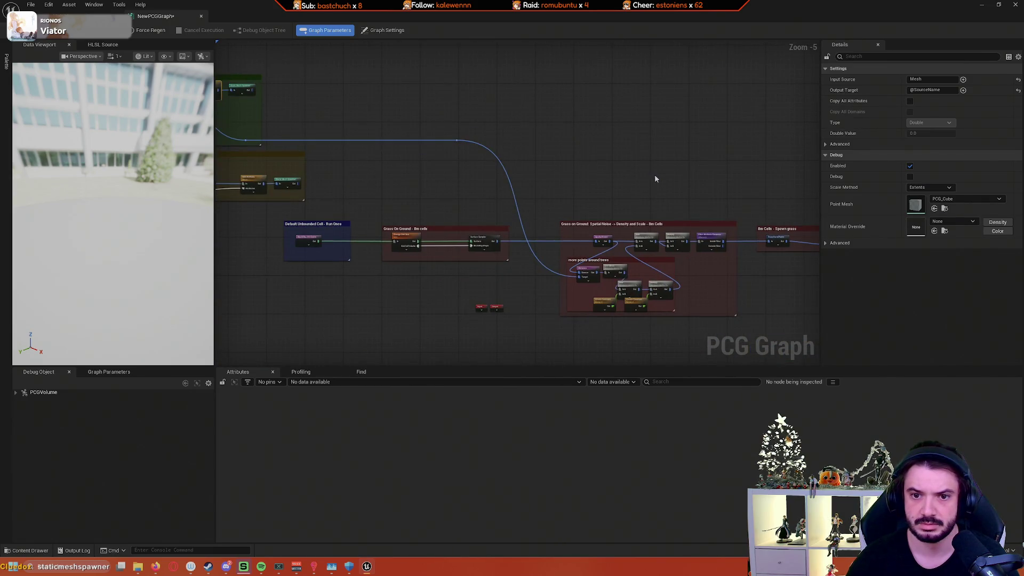
pyautogui.moveTo(672, 181)
pyautogui.mouseDown()
pyautogui.moveTo(629, 162)
pyautogui.moveTo(546, 158)
pyautogui.moveTo(578, 193)
pyautogui.mouseUp()
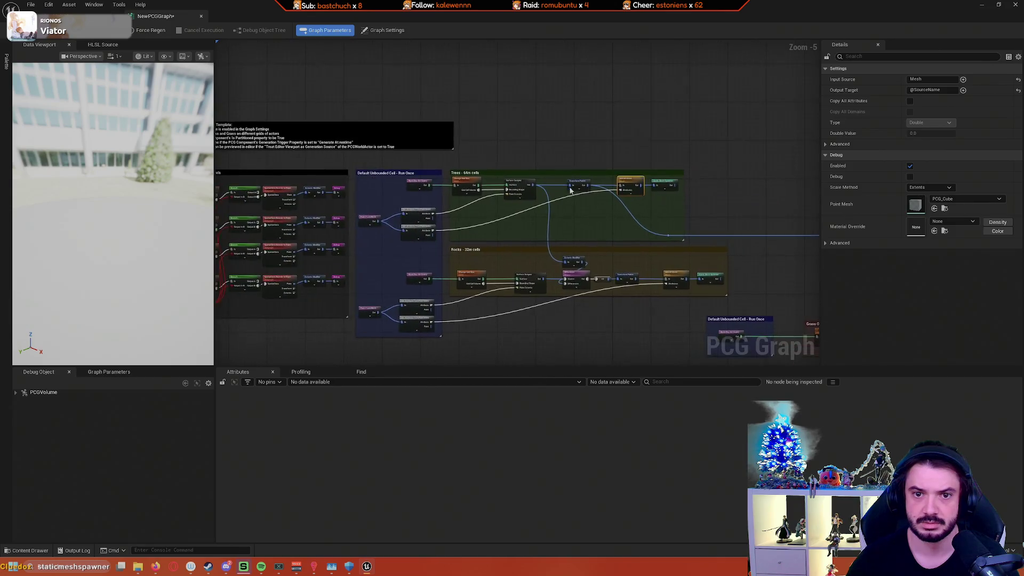
pyautogui.scroll(4, 577, 193)
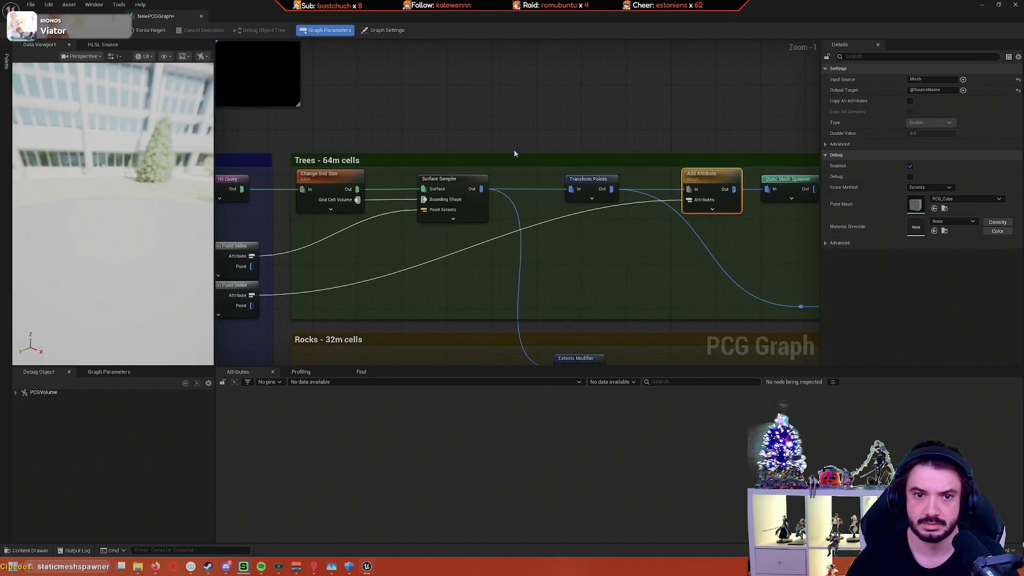
pyautogui.moveTo(527, 144)
pyautogui.mouseDown()
pyautogui.moveTo(643, 117)
pyautogui.moveTo(701, 124)
pyautogui.mouseUp()
pyautogui.scroll(-5, 700, 125)
pyautogui.scroll(4, 735, 210)
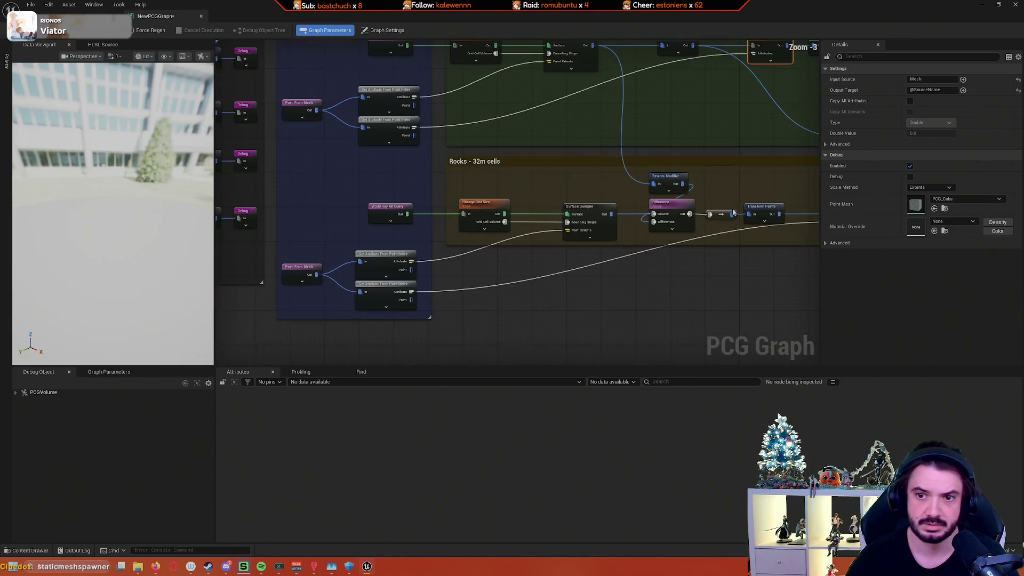
pyautogui.moveTo(703, 257); pyautogui.dragTo(692, 348)
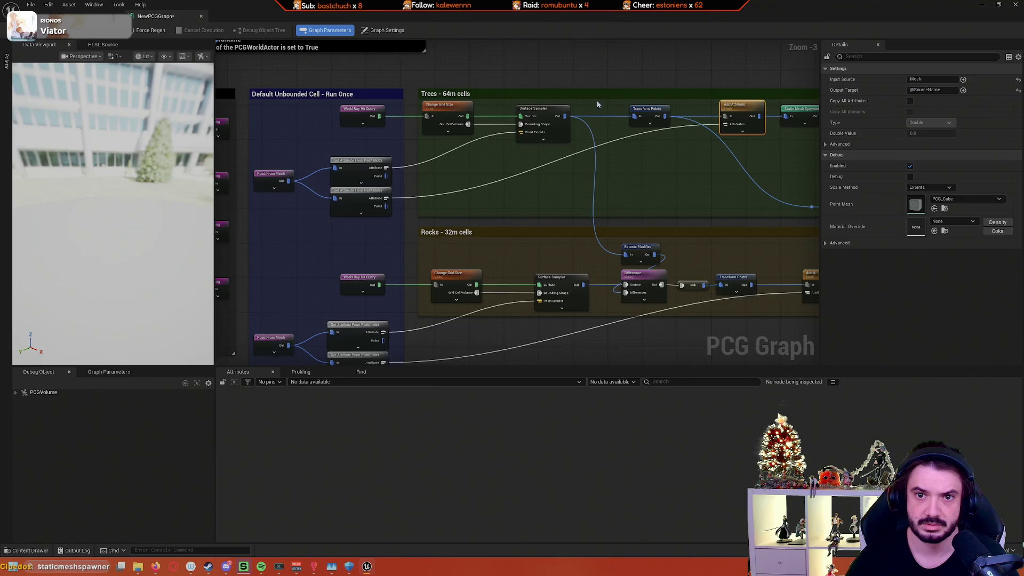
pyautogui.scroll(2, 625, 92)
pyautogui.moveTo(626, 93); pyautogui.dragTo(530, 96)
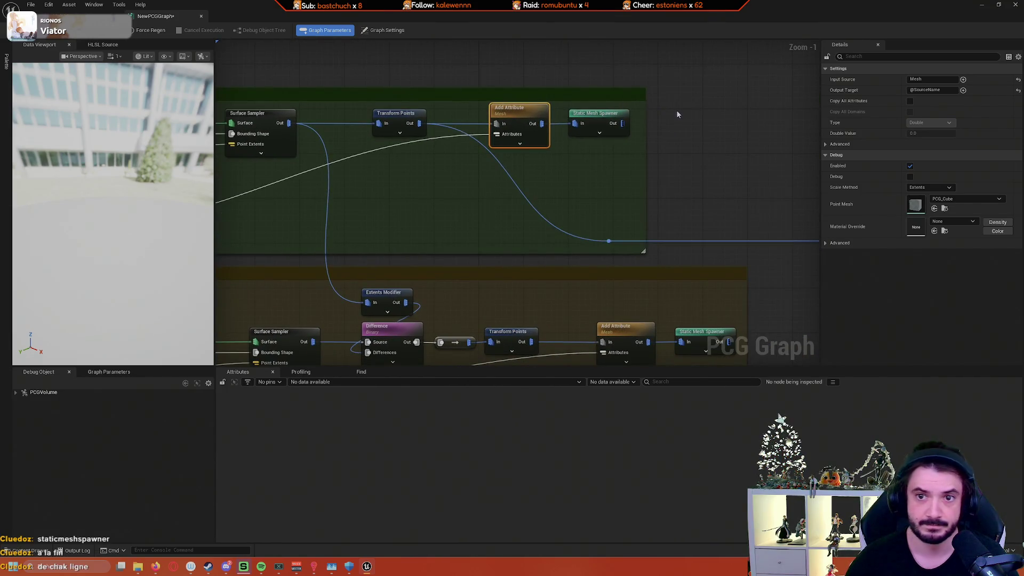
pyautogui.click(595, 121)
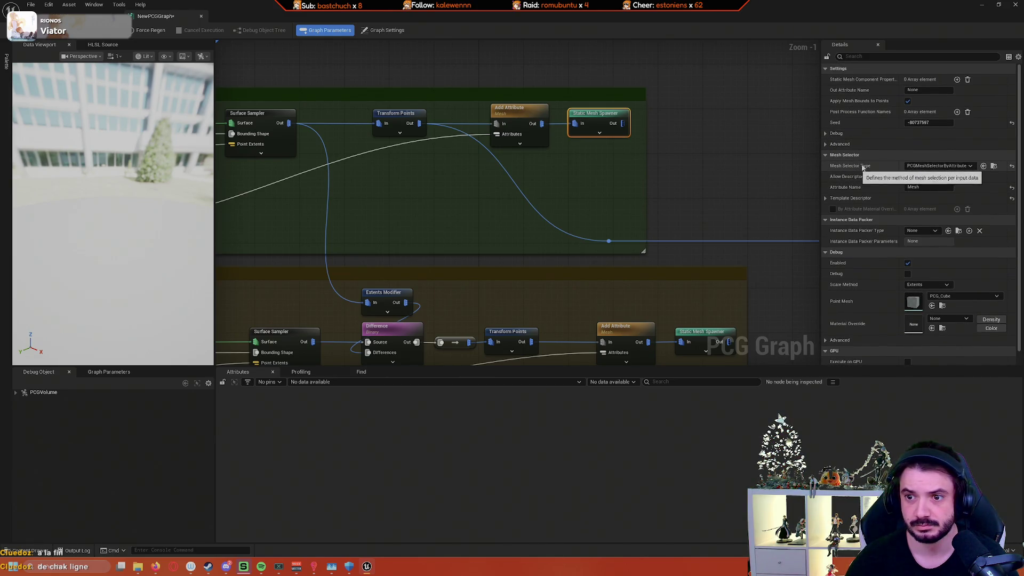
# Step: Expand the Template Descriptor settings and review the Component Class choices without changing them
pyautogui.click(826, 198)
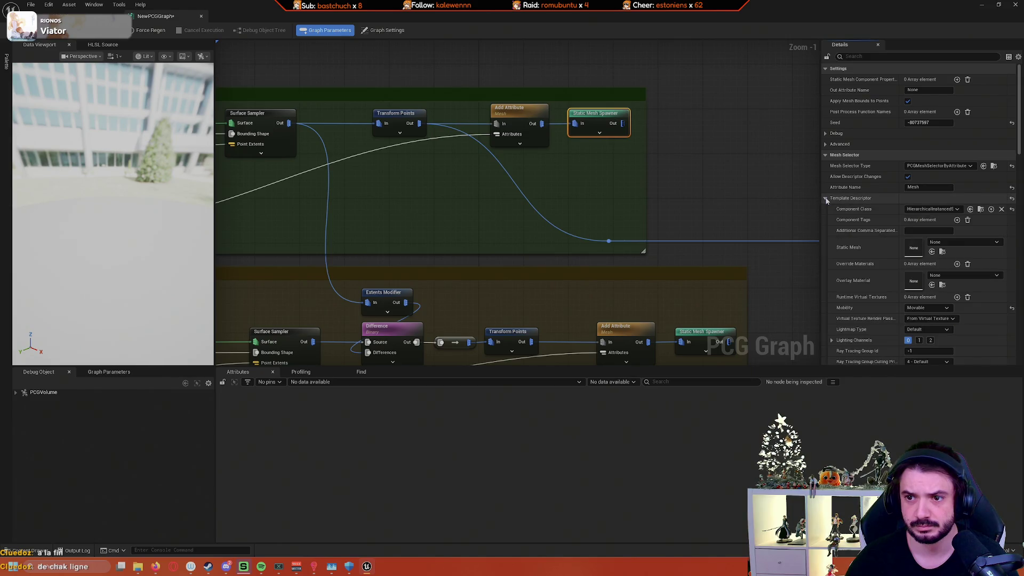
pyautogui.scroll(-3, 835, 209)
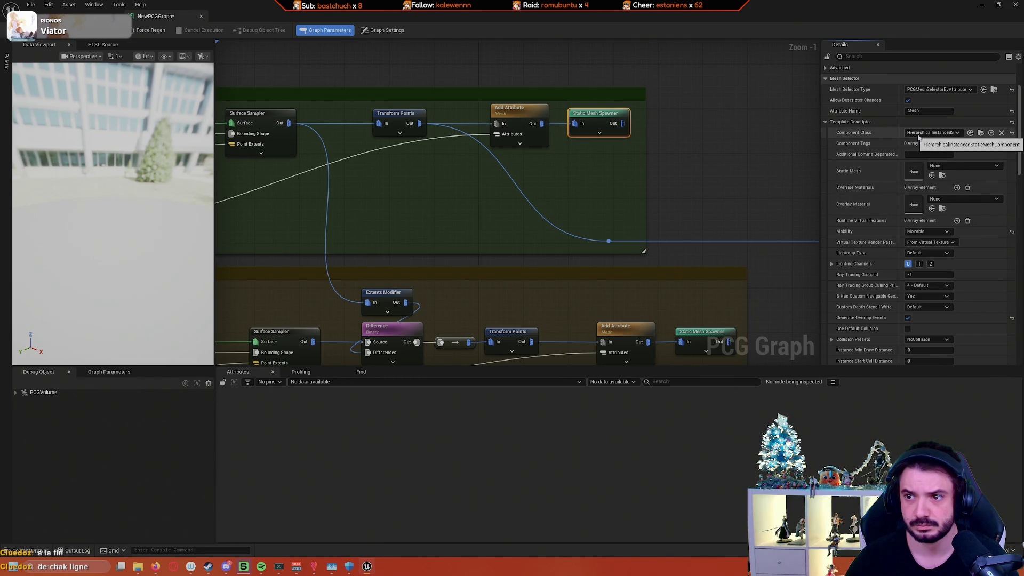
pyautogui.scroll(-2, 865, 166)
pyautogui.scroll(-11, 866, 166)
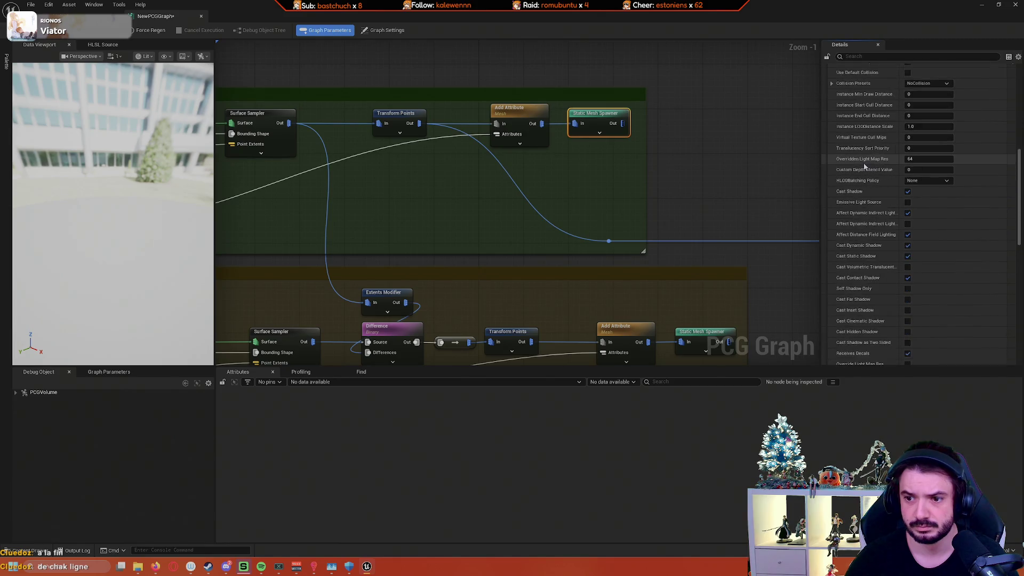
pyautogui.scroll(-1, 879, 174)
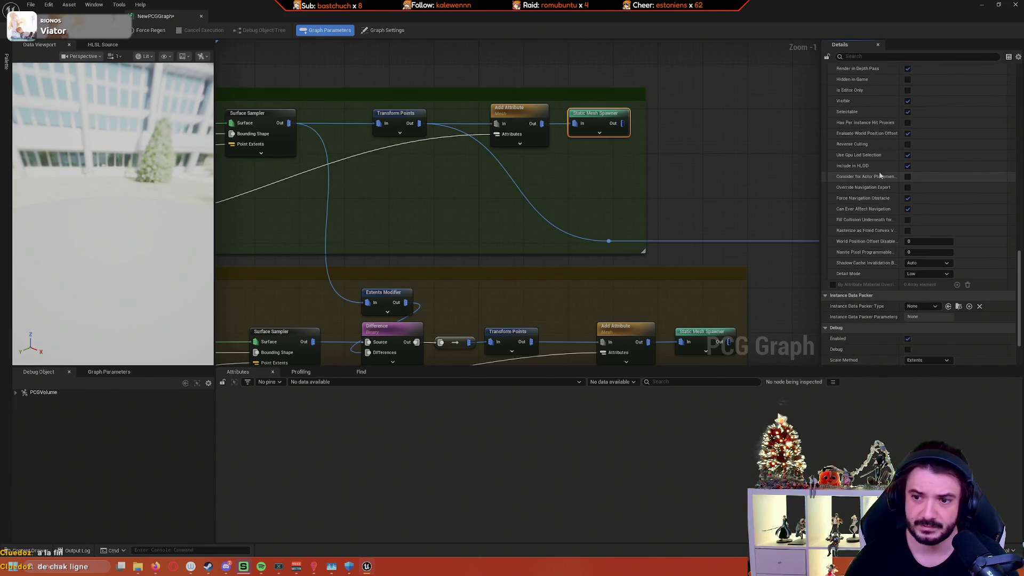
pyautogui.scroll(14, 877, 190)
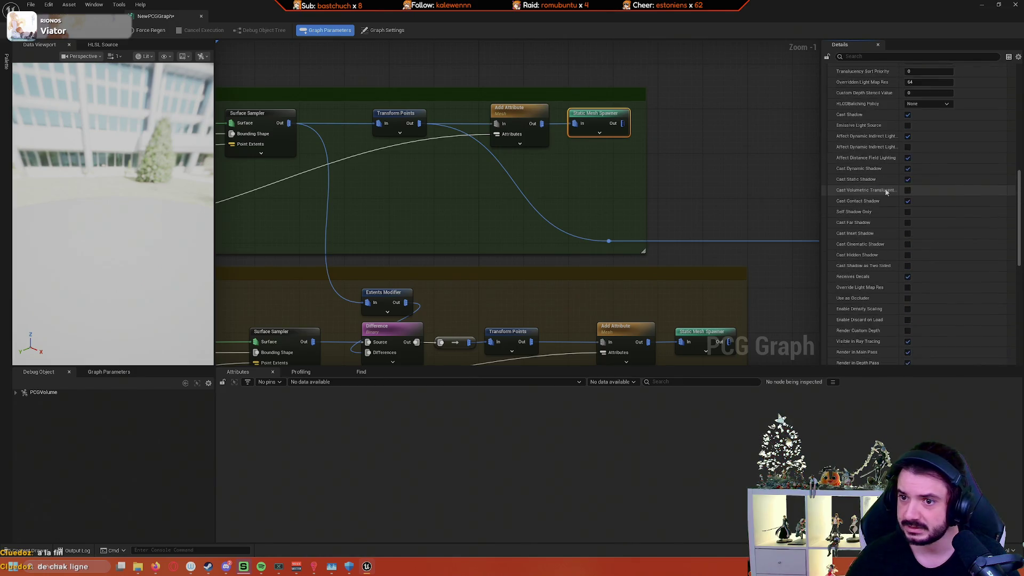
pyautogui.scroll(4, 875, 188)
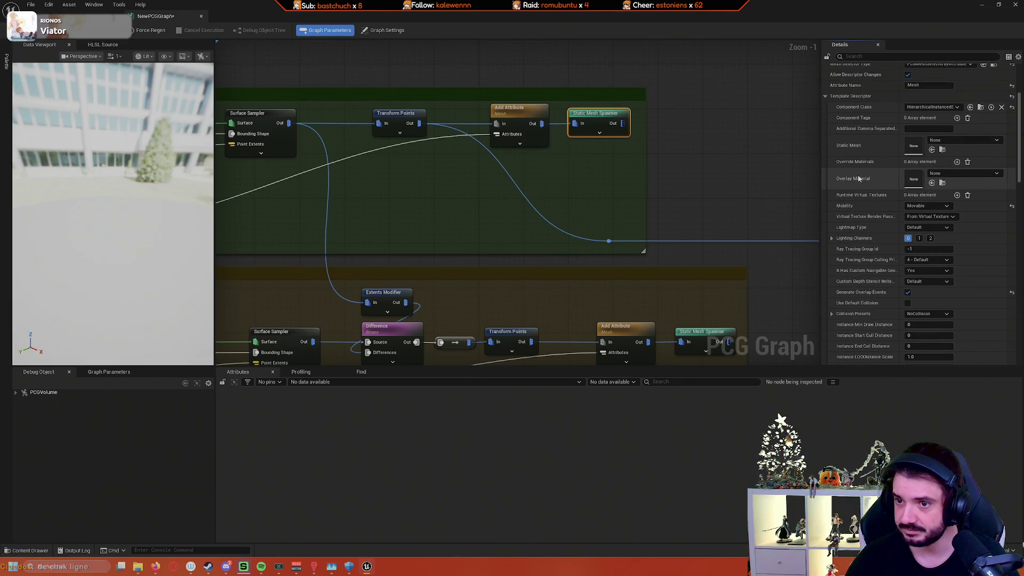
pyautogui.scroll(2, 864, 173)
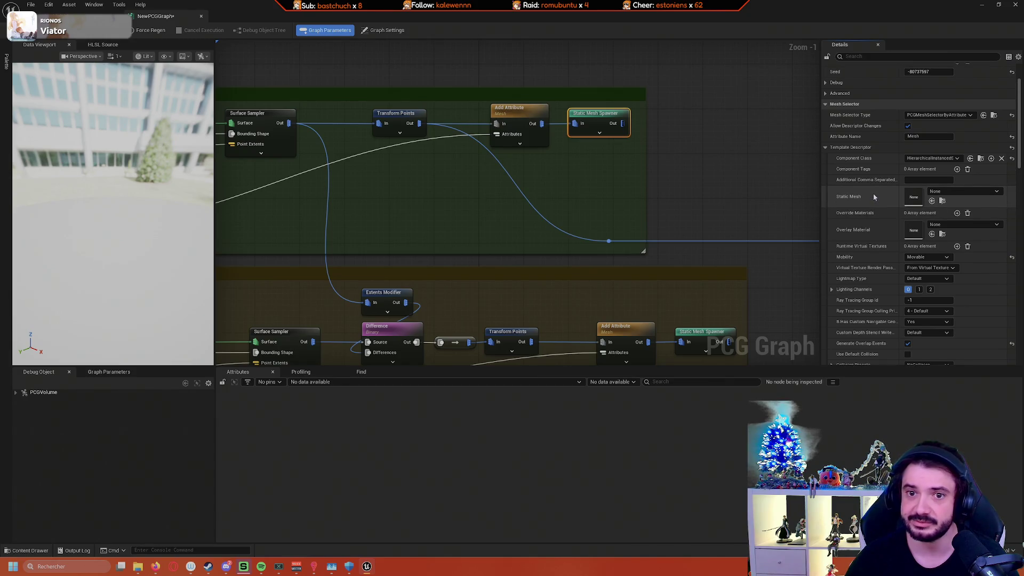
pyautogui.scroll(1, 880, 187)
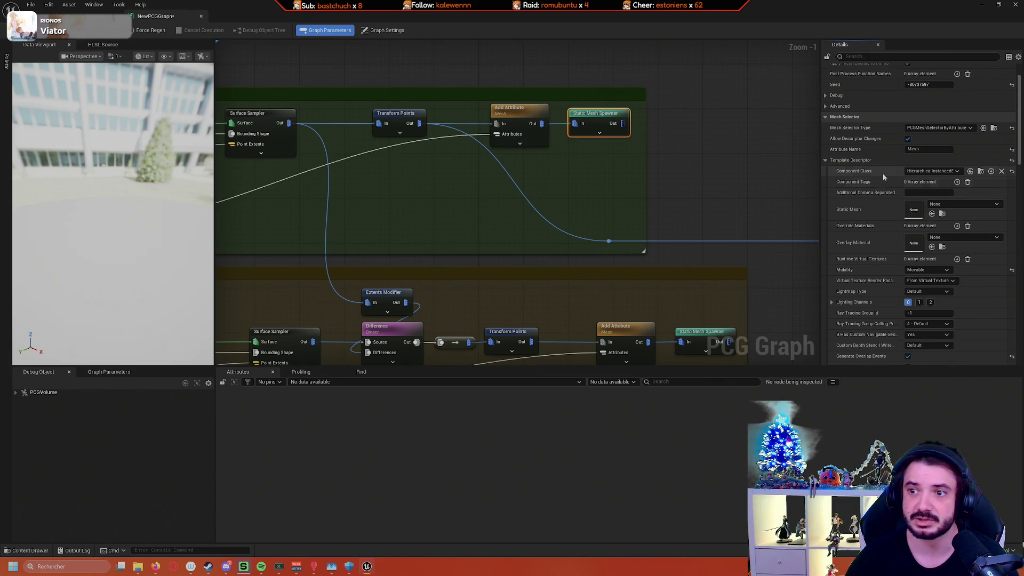
pyautogui.click(920, 172)
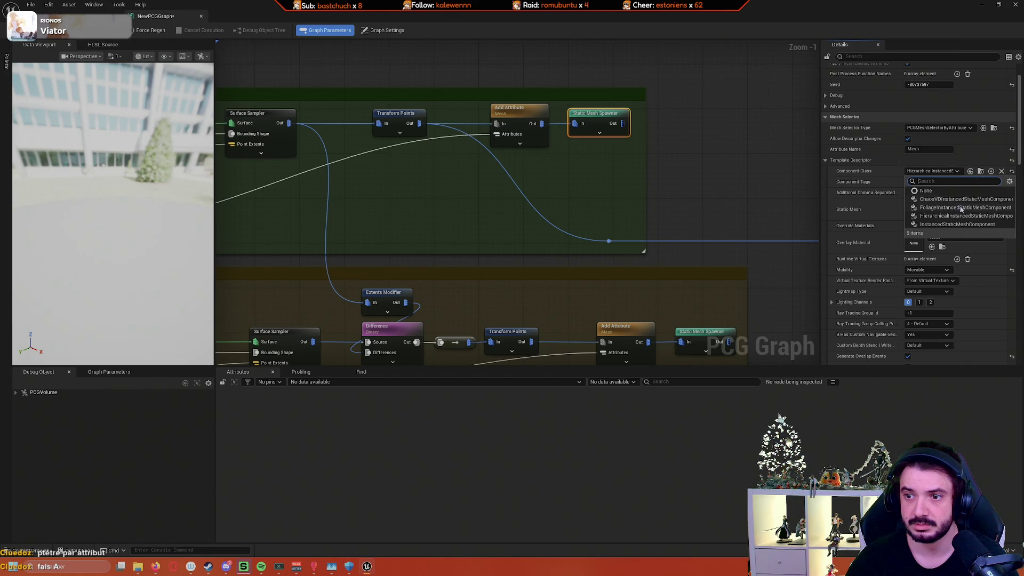
pyautogui.click(949, 172)
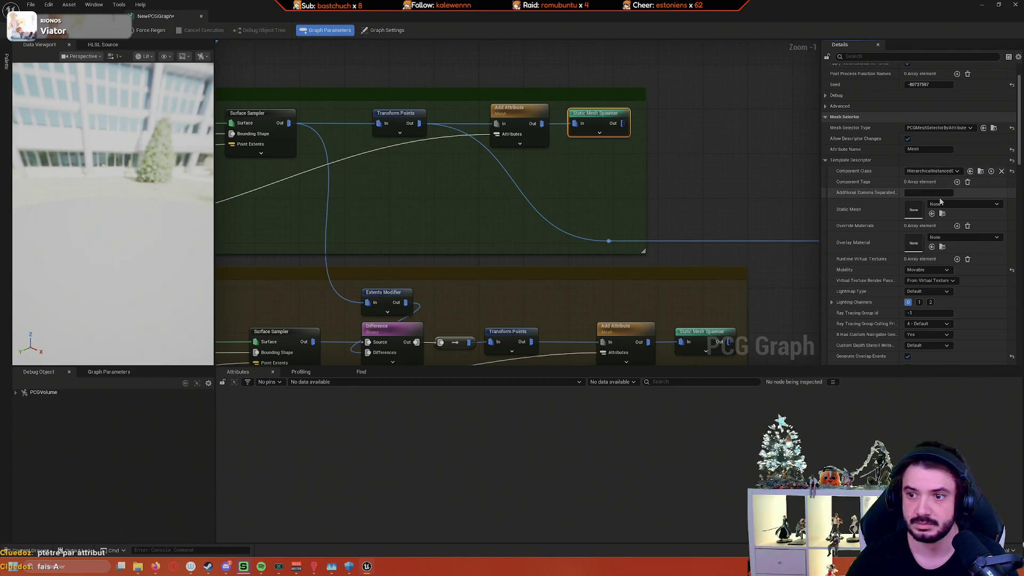
# Step: Filter the Details panel with 'a', browse the matches, then clear the filter
pyautogui.scroll(3, 911, 131)
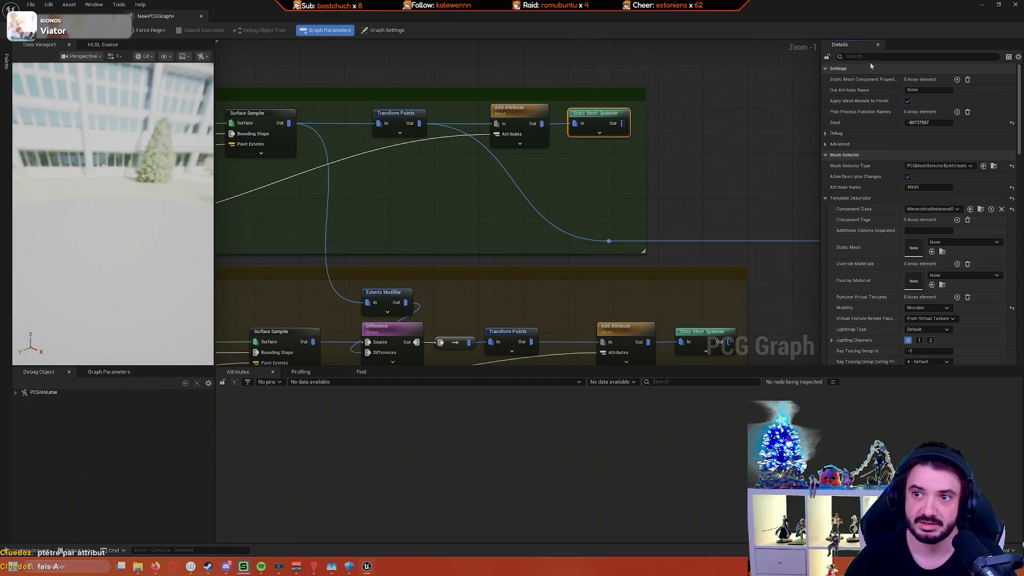
pyautogui.write('a')
pyautogui.scroll(-10, 889, 158)
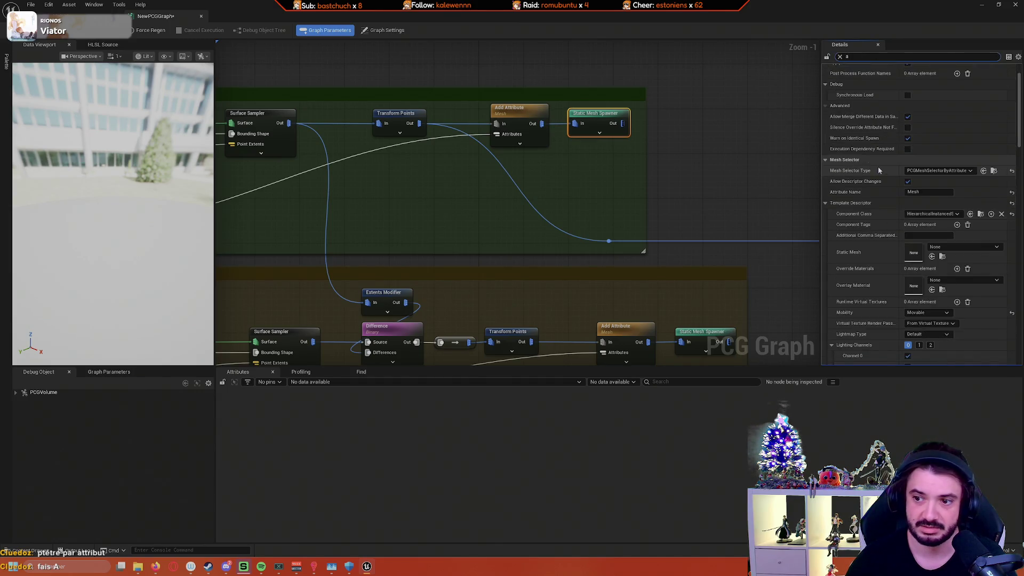
pyautogui.scroll(-10, 886, 175)
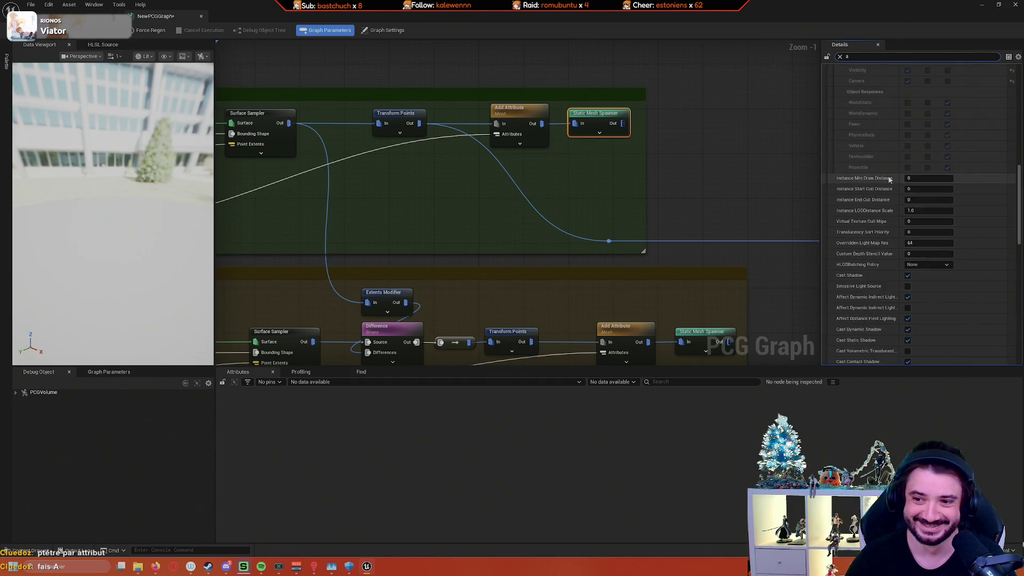
pyautogui.scroll(-8, 887, 174)
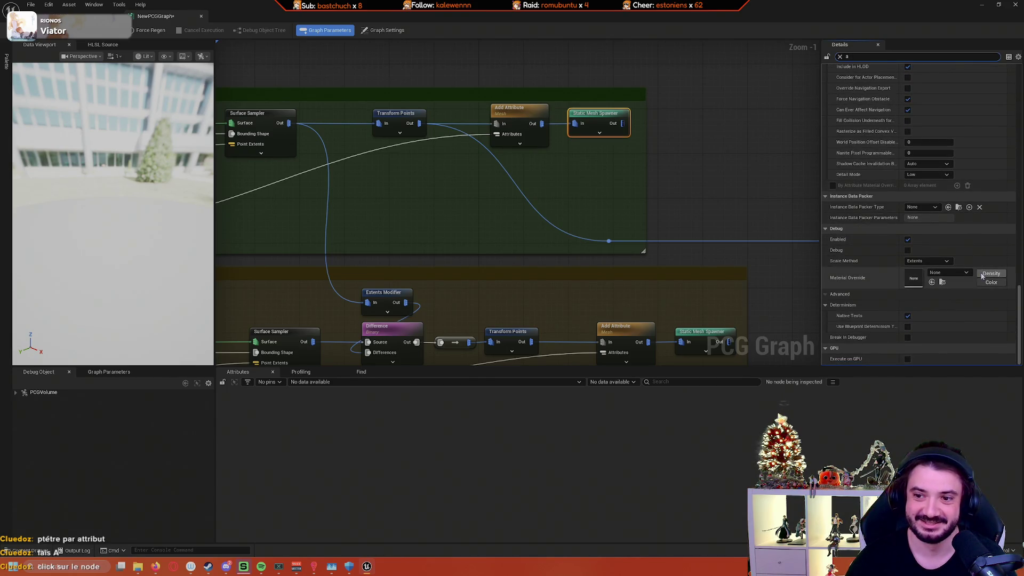
pyautogui.press('BackSpace')
pyautogui.scroll(8, 897, 182)
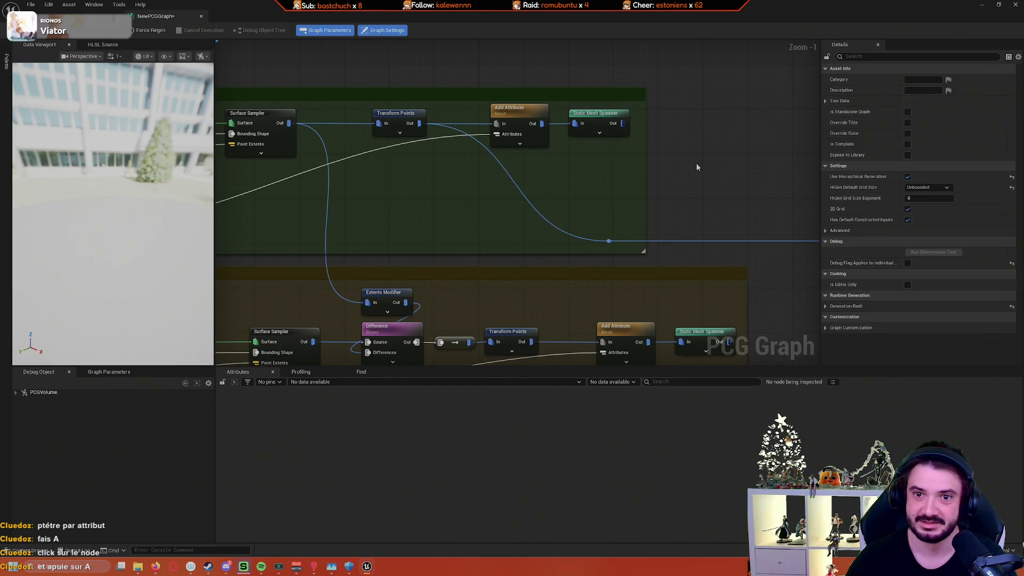
# Step: Inspect the Static Mesh Spawner node's output point counts with A
pyautogui.click(598, 120)
pyautogui.press('a')
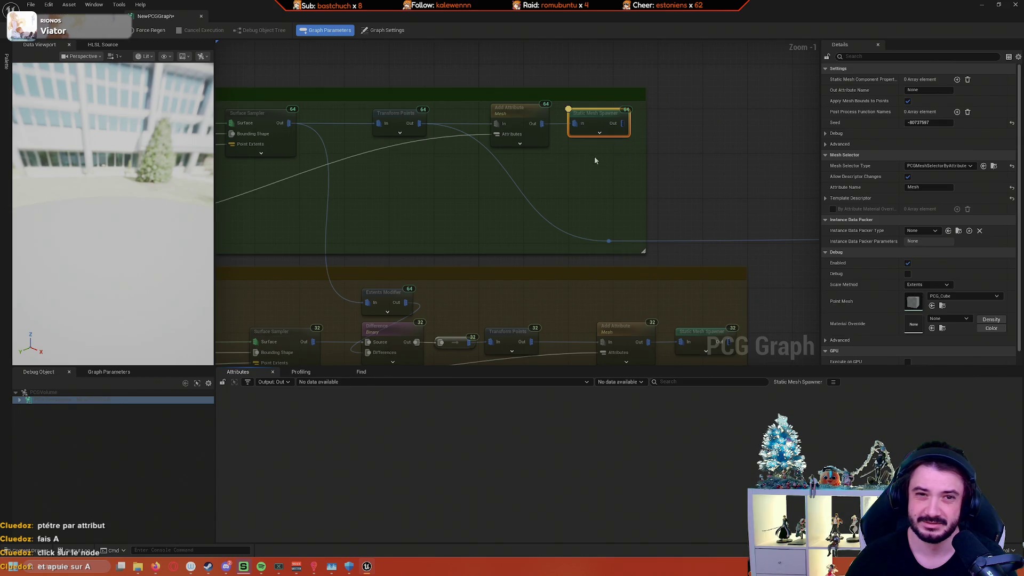
pyautogui.scroll(-3, 605, 160)
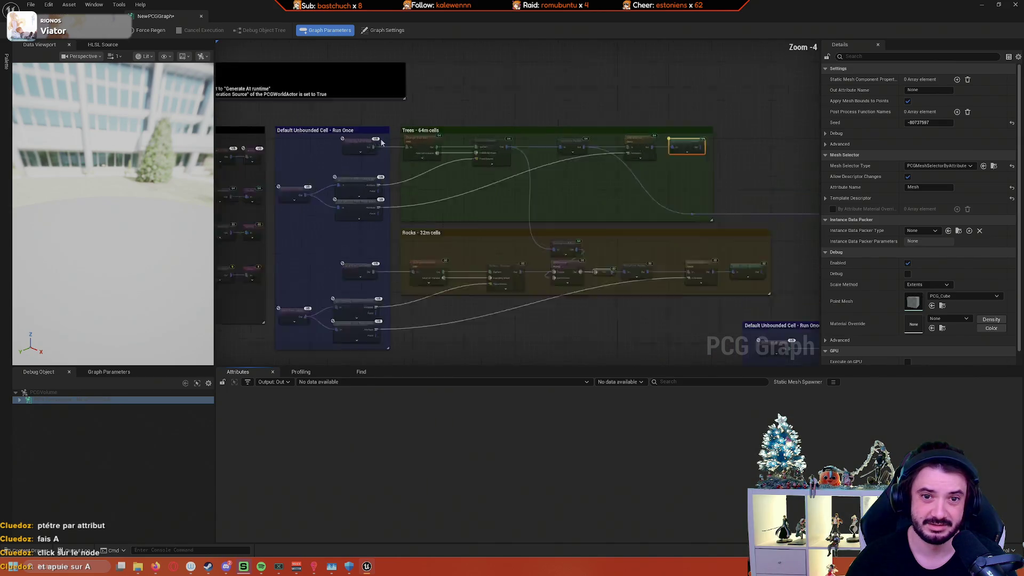
pyautogui.scroll(2, 382, 140)
pyautogui.scroll(3, 601, 93)
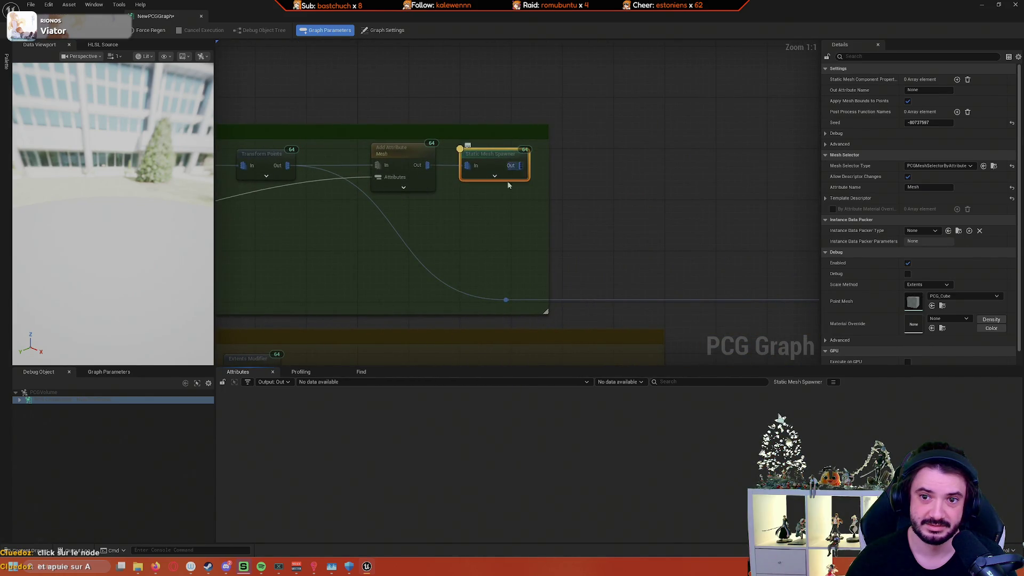
# Step: Expand the PCG Component debug entry, stop inspecting, and choose a SpatialDataBoundsToPoint subgraph as debug object
pyautogui.click(19, 400)
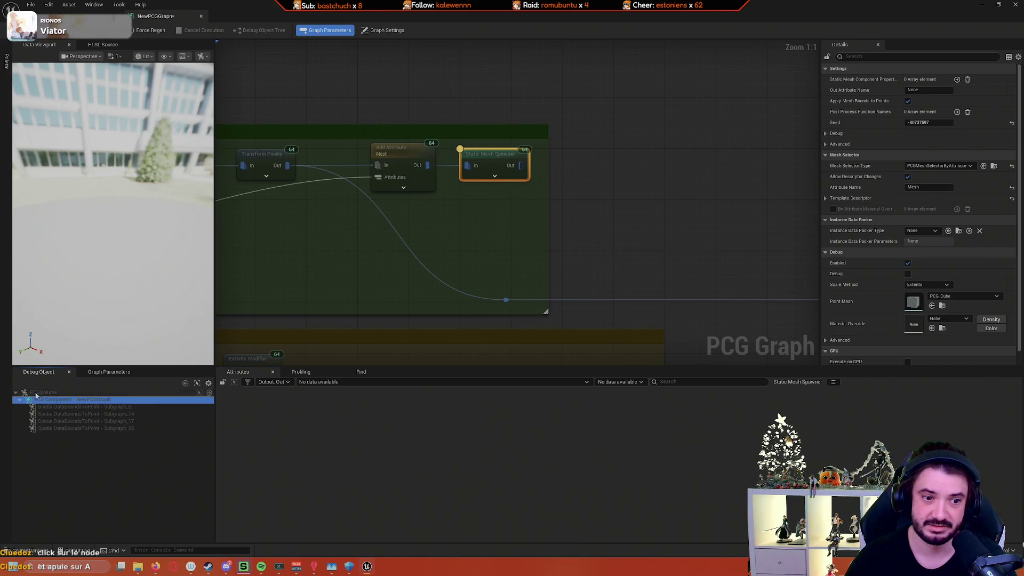
pyautogui.click(593, 178)
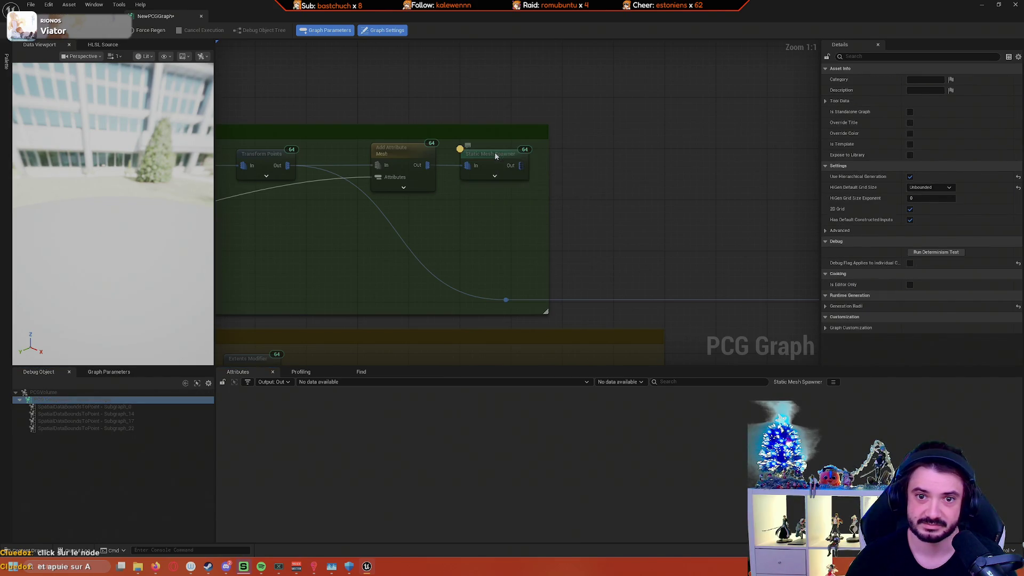
pyautogui.click(497, 161)
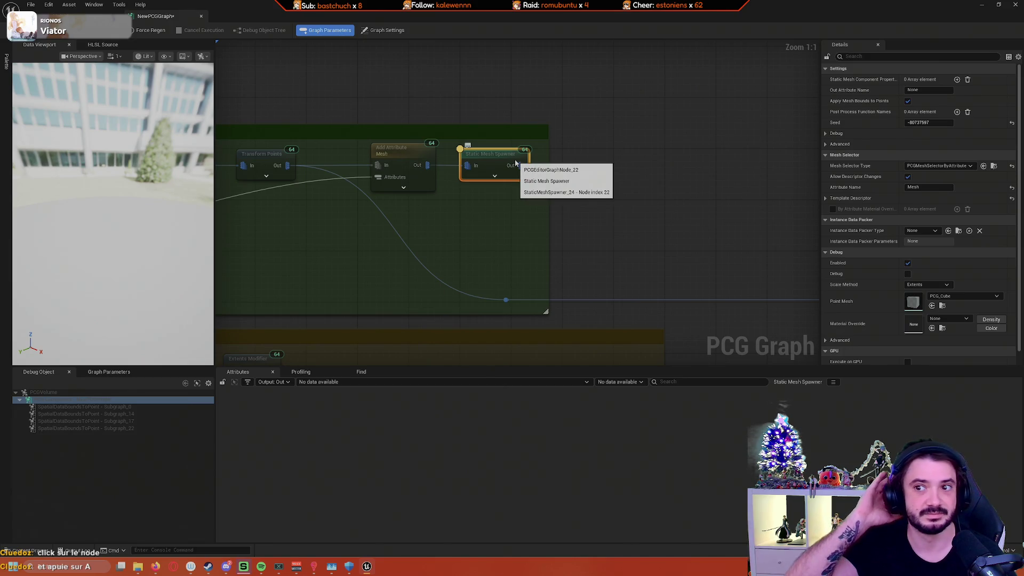
pyautogui.press('a')
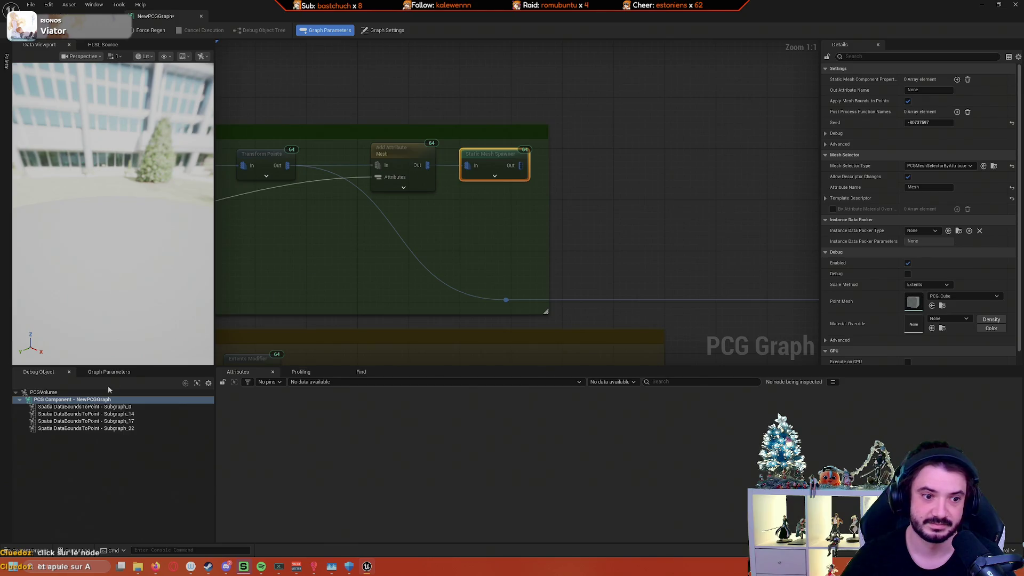
pyautogui.click(106, 407)
pyautogui.click(107, 414)
pyautogui.click(106, 421)
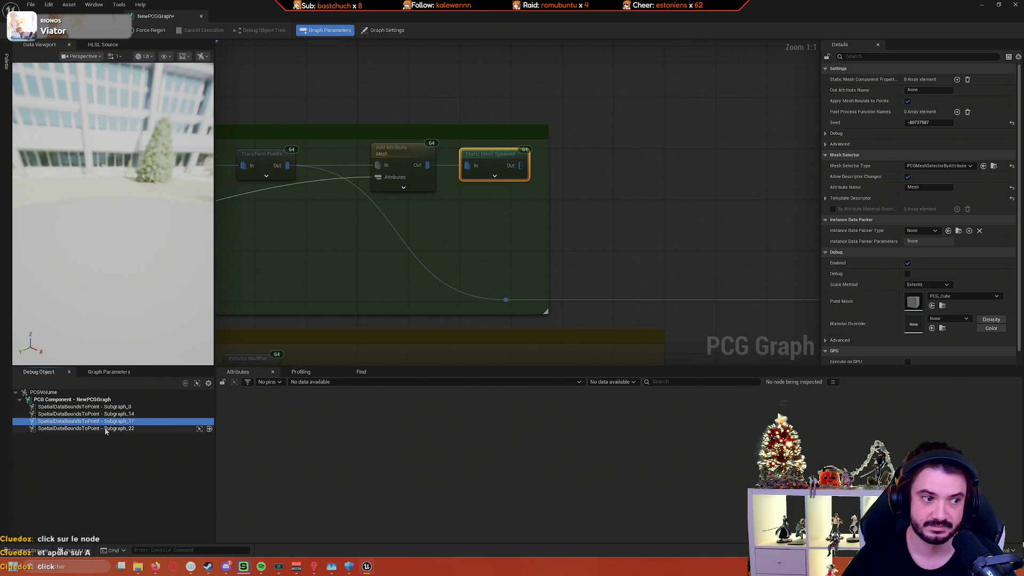